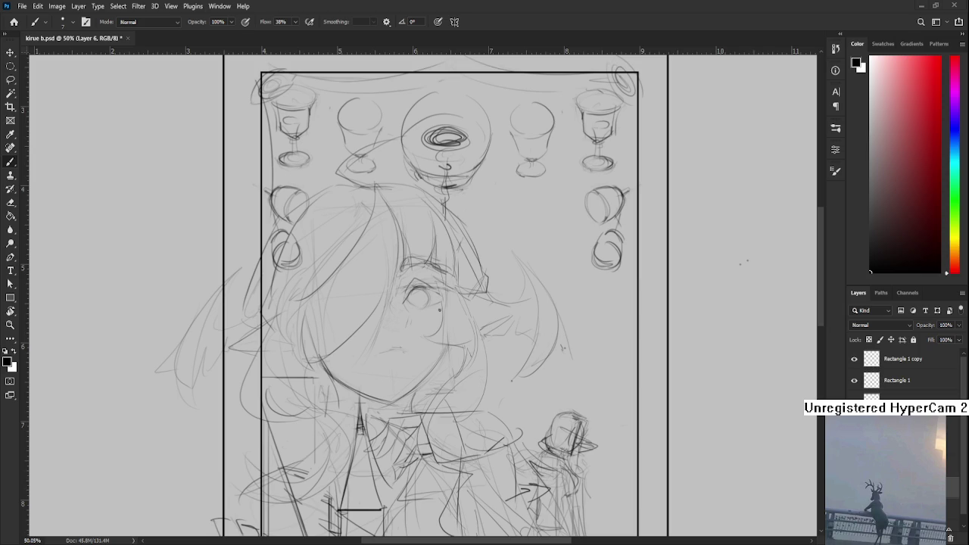
- Zoom and pan around the character's face to frame the hair for inking
{"action": "scroll", "coordinate": [467, 292], "scroll_direction": "up", "scroll_amount": 2}
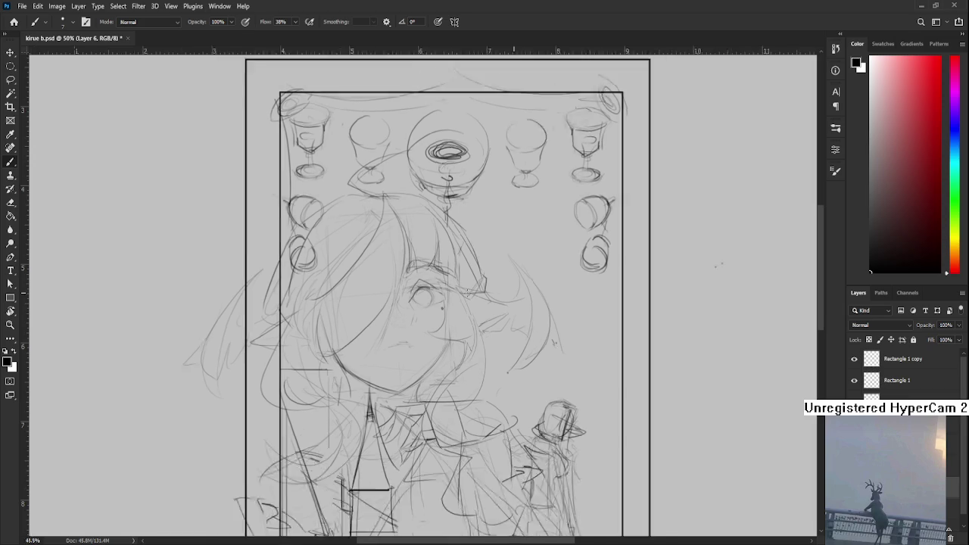
{"action": "scroll", "coordinate": [467, 292], "scroll_direction": "up", "scroll_amount": 2}
{"action": "scroll", "coordinate": [467, 291], "scroll_direction": "up", "scroll_amount": 2}
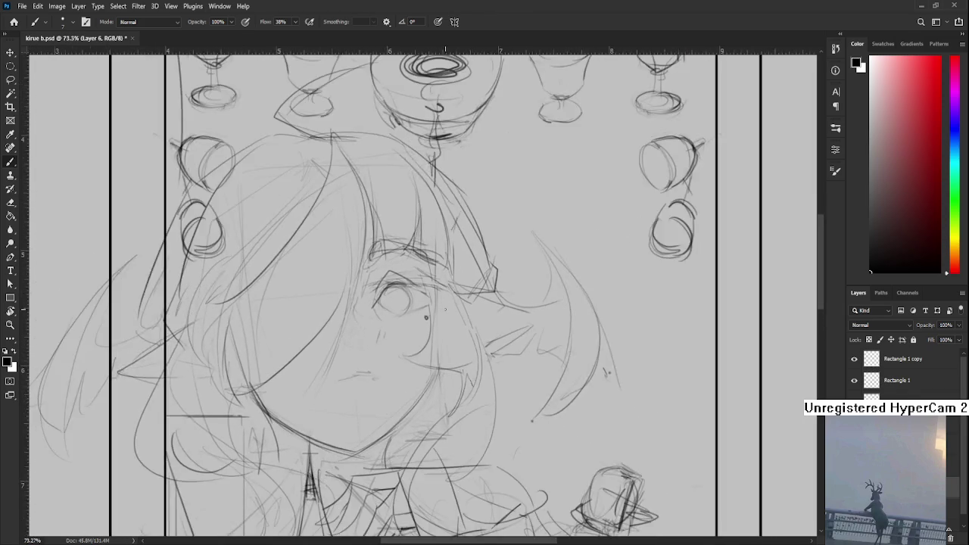
{"action": "scroll", "coordinate": [445, 309], "scroll_direction": "down", "scroll_amount": 2}
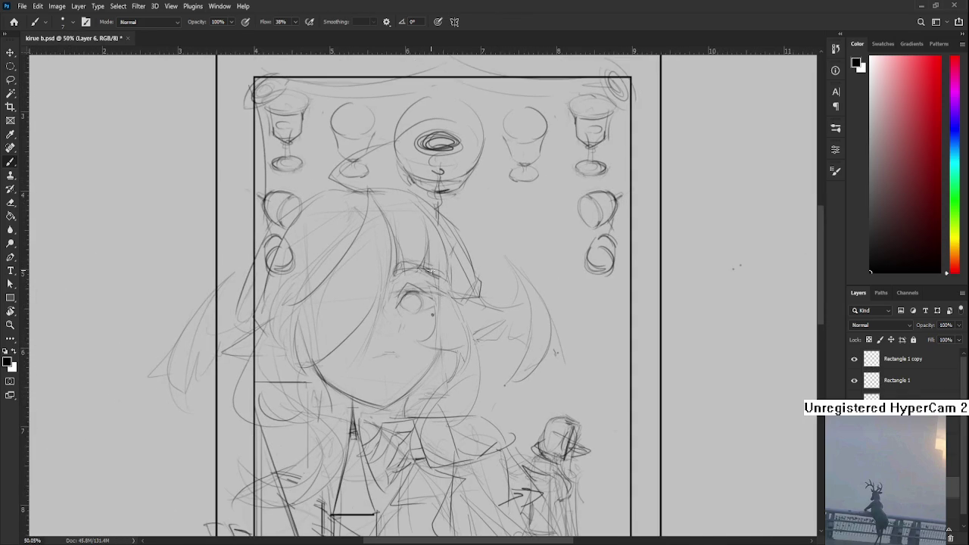
{"action": "scroll", "coordinate": [433, 265], "scroll_direction": "up", "scroll_amount": 1}
{"action": "left_click_drag", "start_coordinate": [453, 335], "coordinate": [507, 350]}
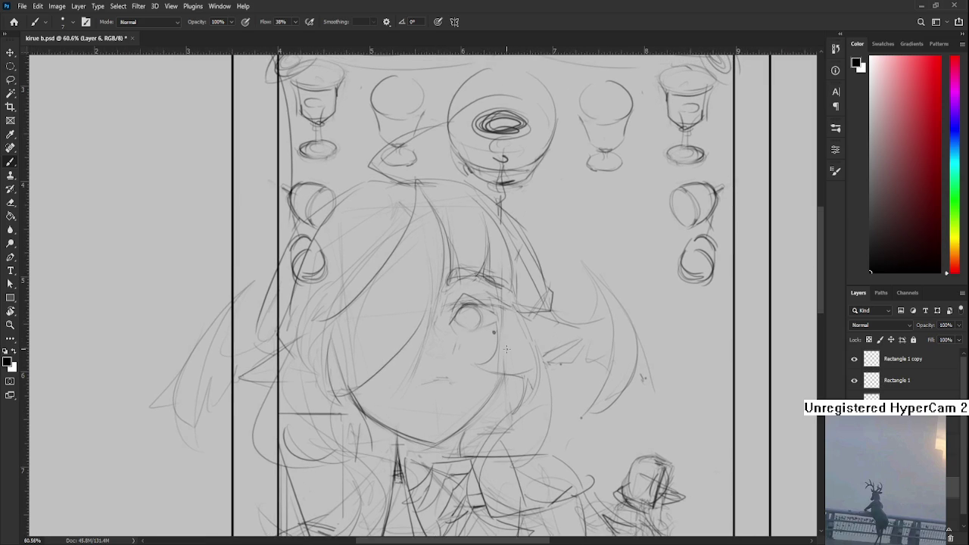
{"action": "scroll", "coordinate": [507, 349], "scroll_direction": "down", "scroll_amount": 2}
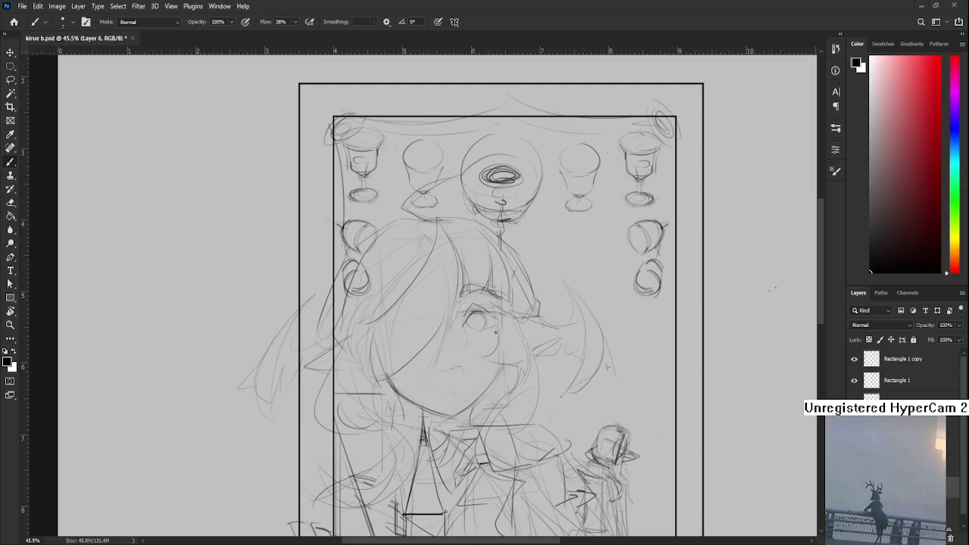
{"action": "scroll", "coordinate": [772, 289], "scroll_direction": "down", "scroll_amount": 1, "text": "alt"}
{"action": "scroll", "coordinate": [742, 295], "scroll_direction": "down", "scroll_amount": 2, "text": "alt"}
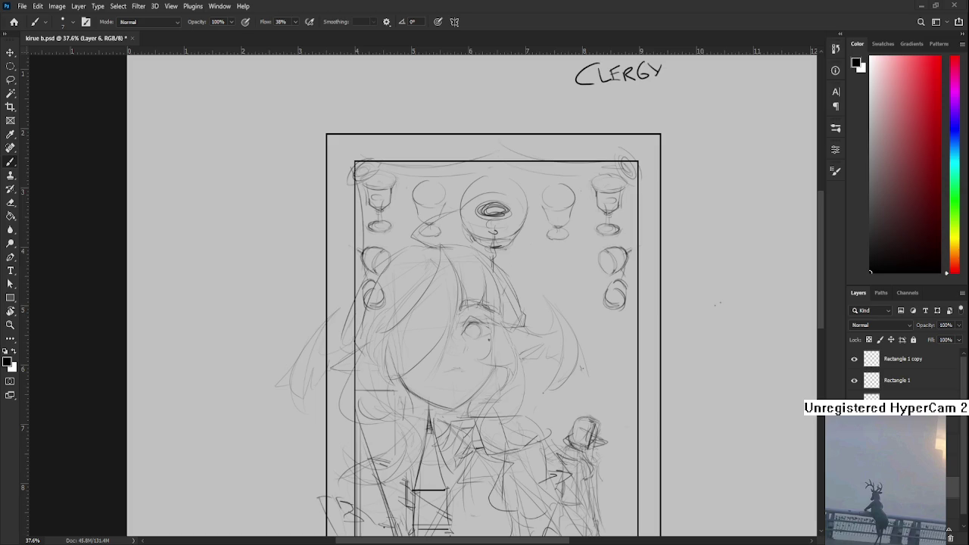
{"action": "scroll", "coordinate": [718, 303], "scroll_direction": "down", "scroll_amount": 2}
{"action": "scroll", "coordinate": [673, 328], "scroll_direction": "down", "scroll_amount": 1}
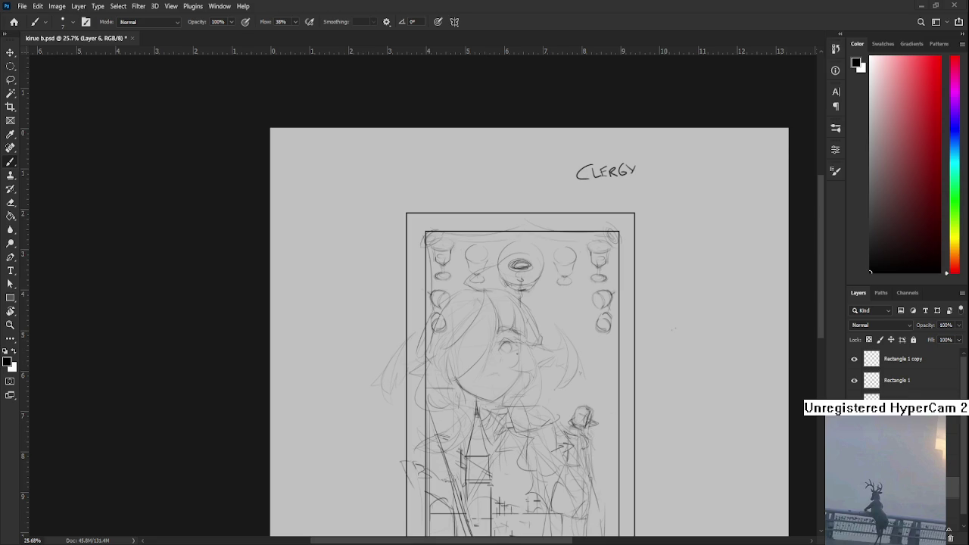
{"action": "scroll", "coordinate": [536, 339], "scroll_direction": "up", "scroll_amount": 2}
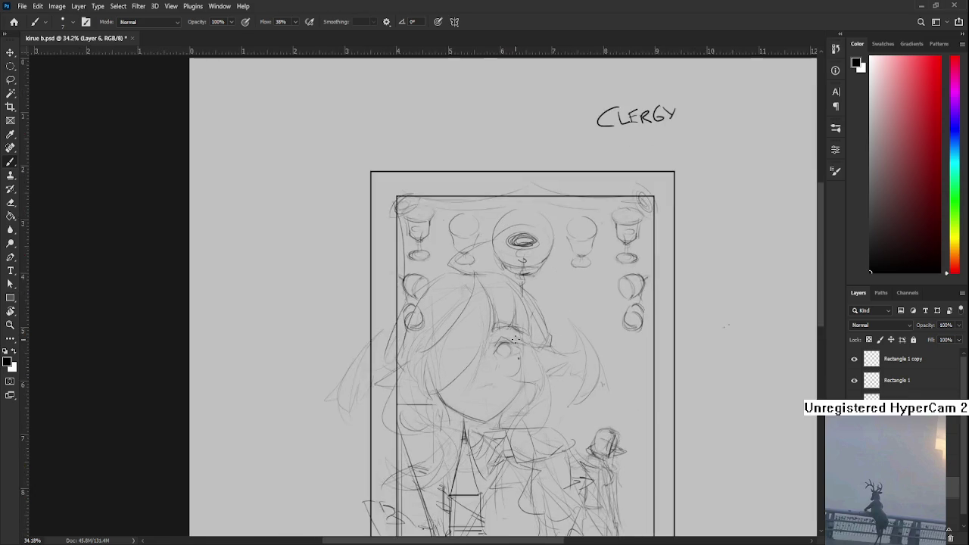
{"action": "scroll", "coordinate": [530, 340], "scroll_direction": "up", "scroll_amount": 3}
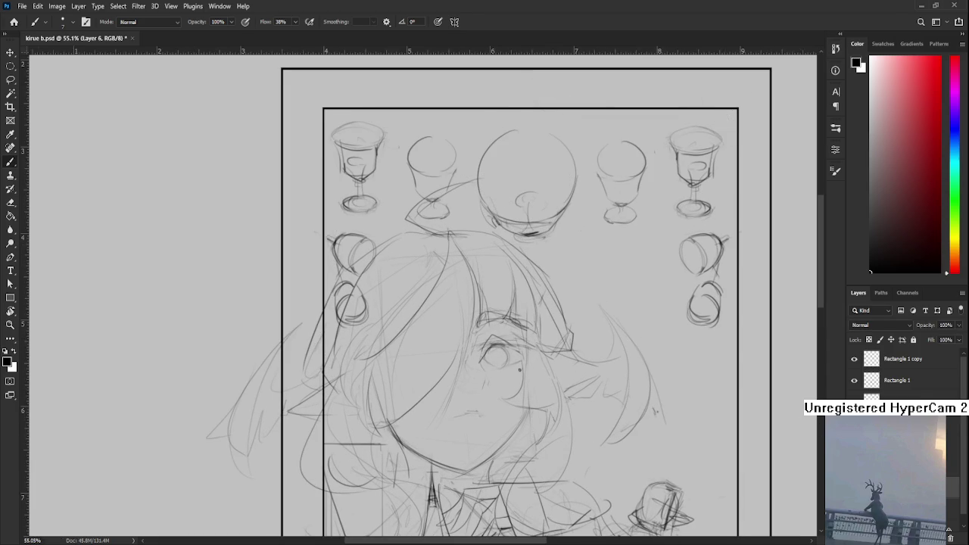
{"action": "scroll", "coordinate": [460, 319], "scroll_direction": "up", "scroll_amount": 1}
{"action": "scroll", "coordinate": [461, 319], "scroll_direction": "up", "scroll_amount": 2}
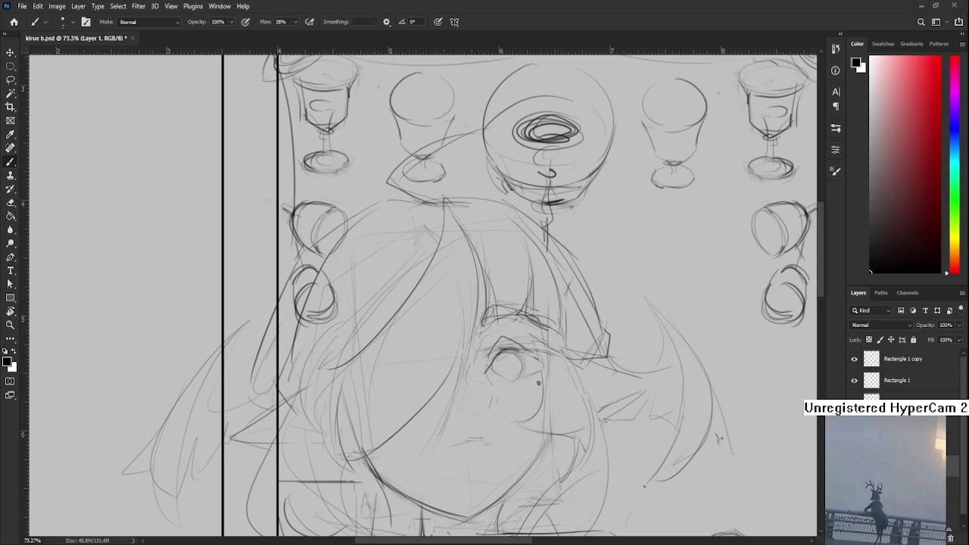
- Draw a firm dark curved line through the hair, redoing it twice until right
{"action": "scroll", "coordinate": [409, 348], "scroll_direction": "down", "scroll_amount": 2}
{"action": "scroll", "coordinate": [409, 348], "scroll_direction": "right", "scroll_amount": 3}
{"action": "scroll", "coordinate": [409, 352], "scroll_direction": "down", "scroll_amount": 1}
{"action": "scroll", "coordinate": [340, 281], "scroll_direction": "up", "scroll_amount": 1}
{"action": "scroll", "coordinate": [340, 281], "scroll_direction": "right", "scroll_amount": 1}
{"action": "left_click_drag", "start_coordinate": [358, 216], "coordinate": [262, 371]}
{"action": "key", "text": "ctrl+z"}
{"action": "left_click_drag", "start_coordinate": [359, 217], "coordinate": [290, 339]}
{"action": "key", "text": "ctrl+z"}
{"action": "left_click_drag", "start_coordinate": [359, 217], "coordinate": [290, 338]}
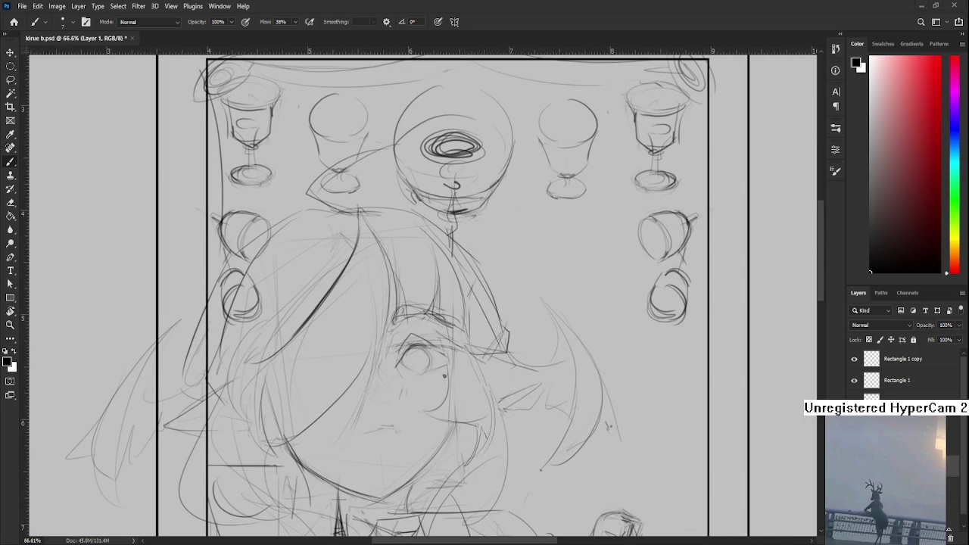
- Darken the outline on the right side of the eye's iris, then zoom out to the whole card
{"action": "scroll", "coordinate": [279, 435], "scroll_direction": "down", "scroll_amount": 1}
{"action": "scroll", "coordinate": [362, 391], "scroll_direction": "up", "scroll_amount": 1}
{"action": "scroll", "coordinate": [362, 392], "scroll_direction": "up", "scroll_amount": 1}
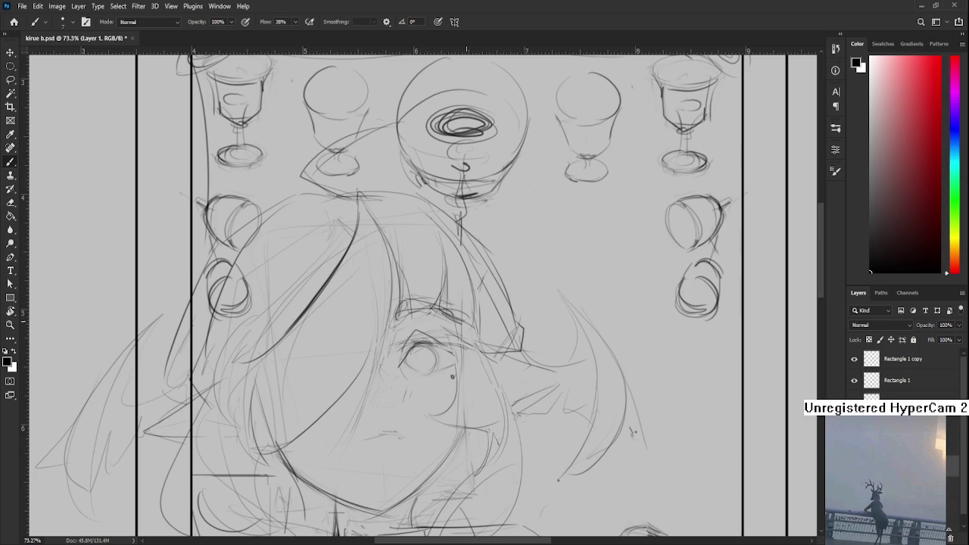
{"action": "scroll", "coordinate": [390, 360], "scroll_direction": "up", "scroll_amount": 3}
{"action": "mouse_move", "coordinate": [426, 346]}
{"action": "left_mouse_down"}
{"action": "mouse_move", "coordinate": [377, 349]}
{"action": "mouse_move", "coordinate": [400, 318]}
{"action": "left_mouse_up"}
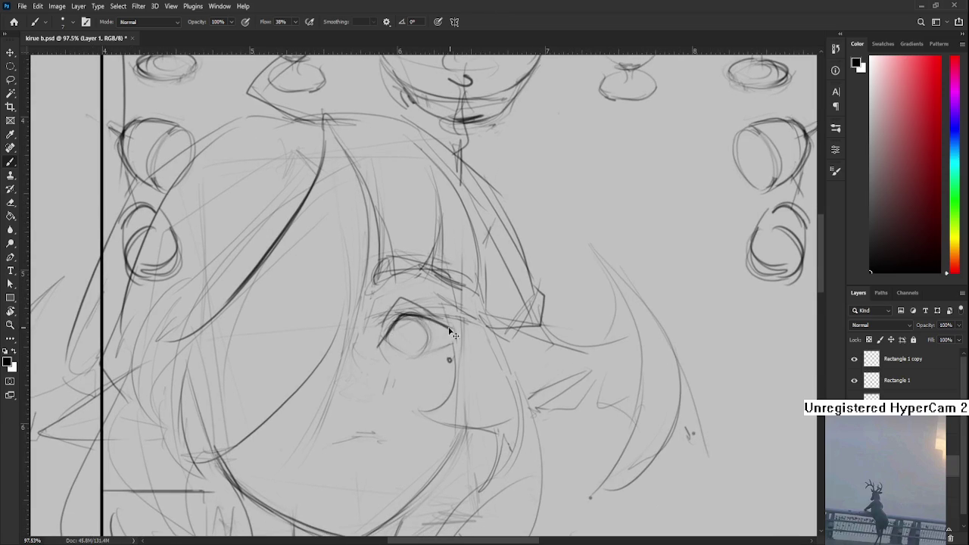
{"action": "mouse_move", "coordinate": [422, 317]}
{"action": "left_mouse_down"}
{"action": "mouse_move", "coordinate": [428, 345]}
{"action": "mouse_move", "coordinate": [412, 350]}
{"action": "left_mouse_up"}
{"action": "key", "text": "ctrl+minus"}
{"action": "key", "text": "ctrl+minus"}
{"action": "scroll", "coordinate": [410, 327], "scroll_direction": "down", "scroll_amount": 2}
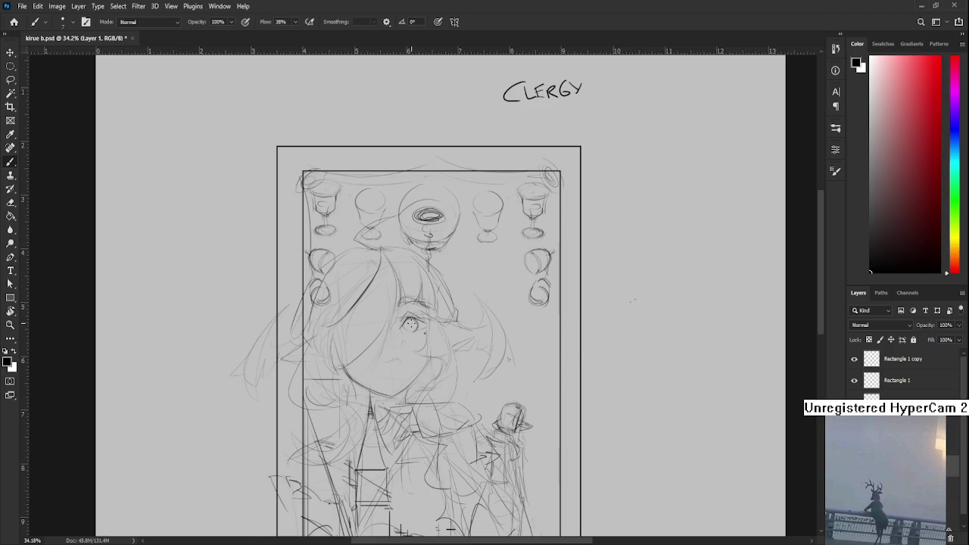
{"action": "scroll", "coordinate": [412, 326], "scroll_direction": "up", "scroll_amount": 4}
{"action": "key", "text": "ctrl+comma"}
{"action": "key", "text": "ctrl+comma"}
{"action": "key", "text": "ctrl+comma"}
{"action": "key", "text": "ctrl+comma"}
{"action": "scroll", "coordinate": [454, 400], "scroll_direction": "down", "scroll_amount": 1}
{"action": "scroll", "coordinate": [454, 400], "scroll_direction": "down", "scroll_amount": 1}
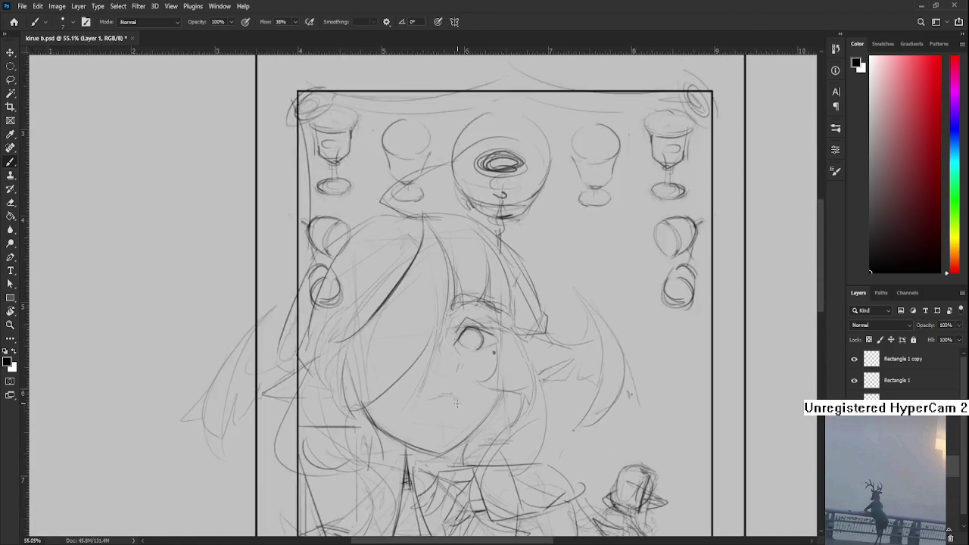
{"action": "scroll", "coordinate": [455, 400], "scroll_direction": "down", "scroll_amount": 1}
{"action": "scroll", "coordinate": [454, 400], "scroll_direction": "down", "scroll_amount": 1}
{"action": "scroll", "coordinate": [671, 408], "scroll_direction": "up", "scroll_amount": 1}
{"action": "scroll", "coordinate": [672, 408], "scroll_direction": "up", "scroll_amount": 1}
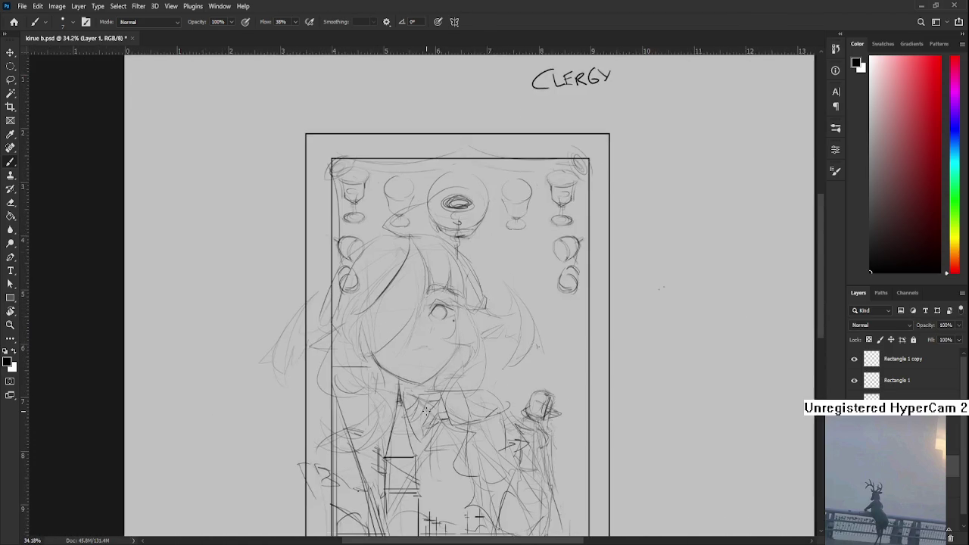
{"action": "scroll", "coordinate": [671, 408], "scroll_direction": "down", "scroll_amount": 1}
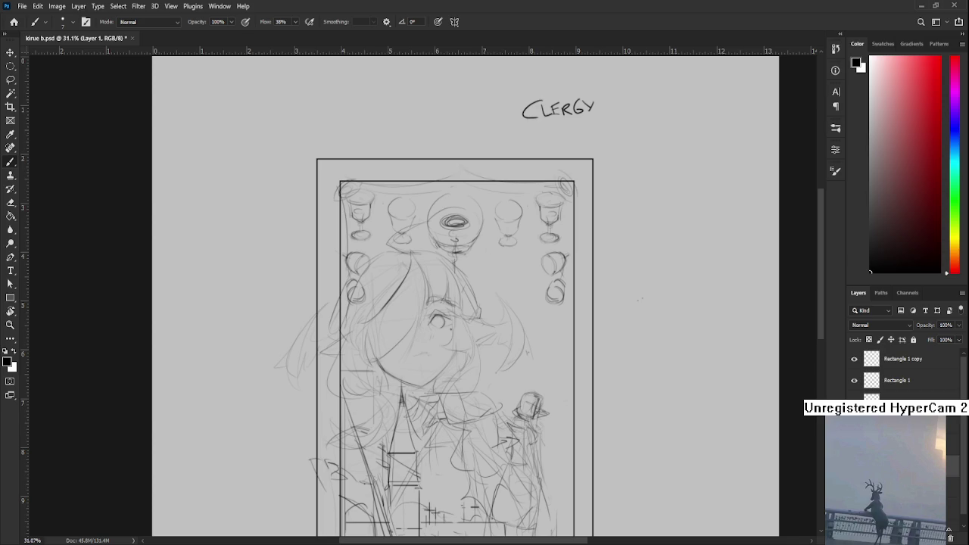
{"action": "scroll", "coordinate": [901, 375], "scroll_direction": "down", "scroll_amount": 1}
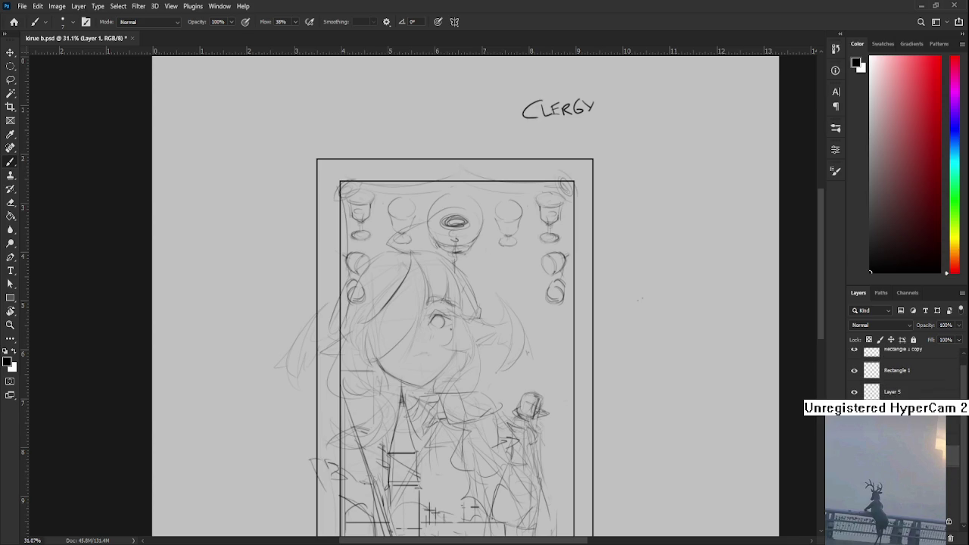
- Hide the goblets and background sketch layer, keeping Rectangle 1 and the outer frame visible
{"action": "left_click", "coordinate": [854, 370]}
{"action": "scroll", "coordinate": [854, 369], "scroll_direction": "up", "scroll_amount": 1}
{"action": "left_click", "coordinate": [855, 381]}
{"action": "left_click_drag", "start_coordinate": [515, 392], "coordinate": [514, 292]}
{"action": "mouse_move", "coordinate": [403, 208]}
{"action": "left_mouse_down"}
{"action": "mouse_move", "coordinate": [380, 292]}
{"action": "mouse_move", "coordinate": [388, 278]}
{"action": "mouse_move", "coordinate": [367, 310]}
{"action": "left_mouse_up"}
{"action": "scroll", "coordinate": [380, 291], "scroll_direction": "up", "scroll_amount": 2}
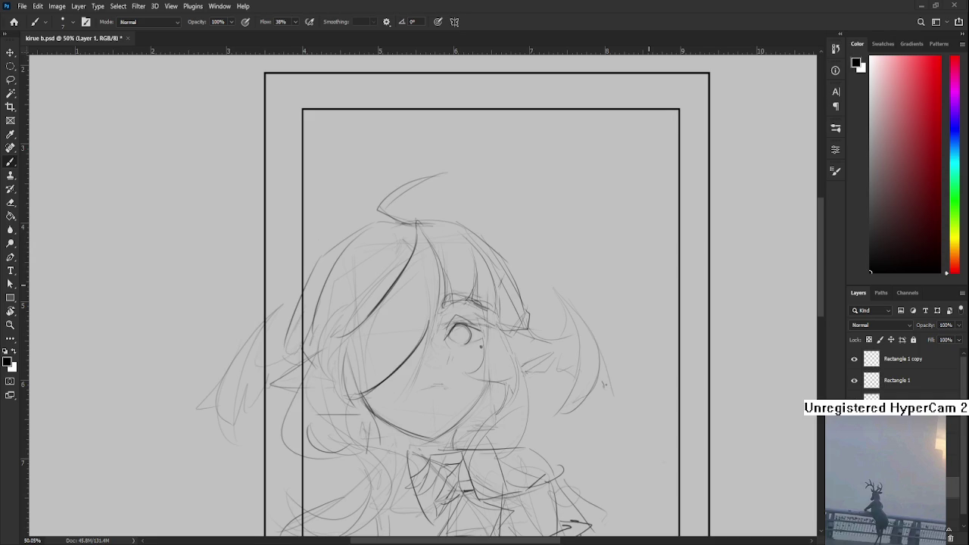
- Zoom out of the sketch and go to the Home screen's Recent files
{"action": "scroll", "coordinate": [424, 295], "scroll_direction": "down", "scroll_amount": 3}
{"action": "scroll", "coordinate": [424, 295], "scroll_direction": "down", "scroll_amount": 3}
{"action": "scroll", "coordinate": [424, 295], "scroll_direction": "down", "scroll_amount": 1}
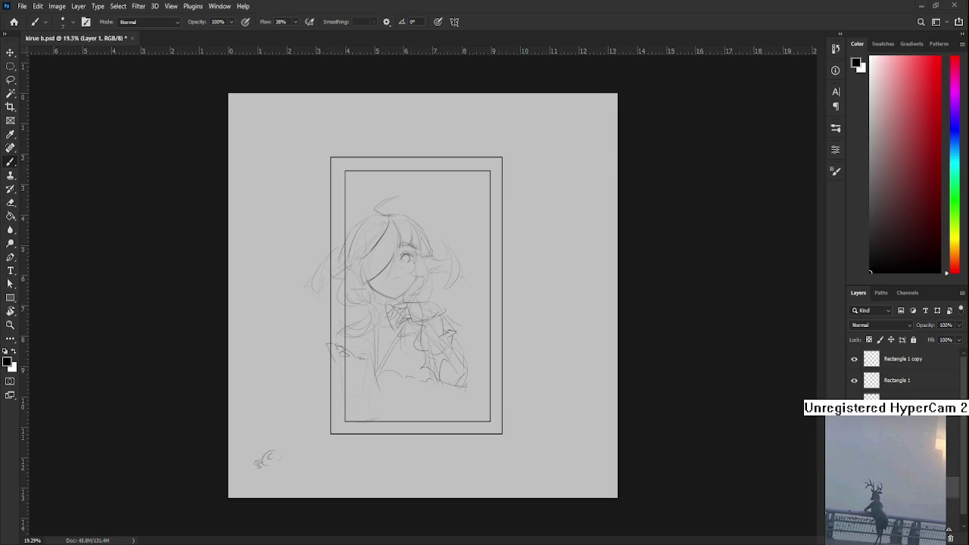
{"action": "left_click", "coordinate": [13, 22]}
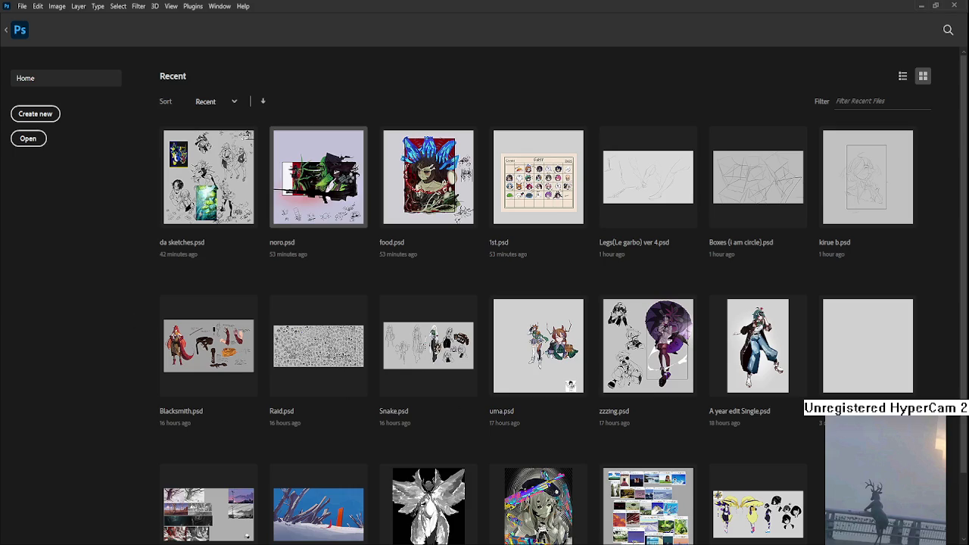
- Open noro.psd from the Recent files grid
{"action": "left_click", "coordinate": [348, 180]}
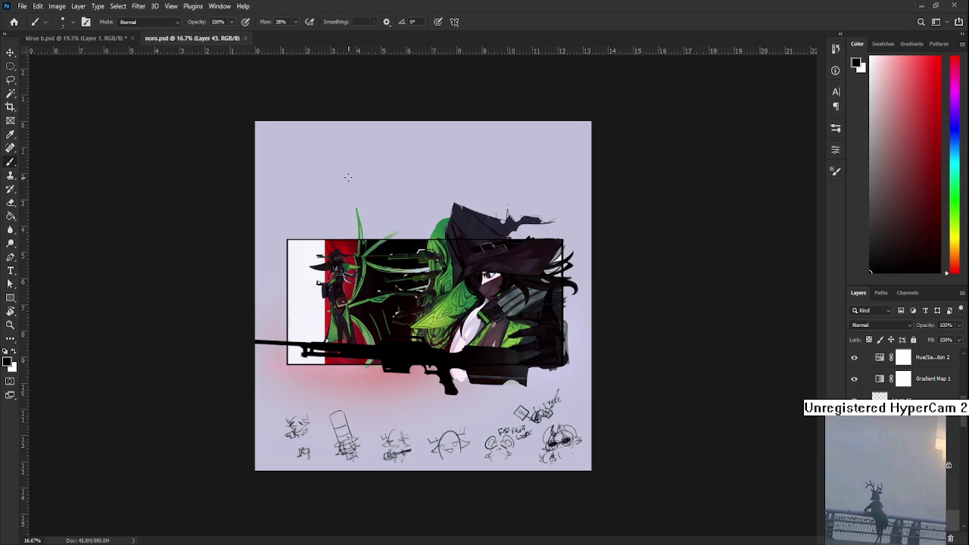
- Close the noro.psd tab to return to the kirue b.psd card sketch
{"action": "left_click", "coordinate": [248, 38]}
{"action": "scroll", "coordinate": [441, 216], "scroll_direction": "up", "scroll_amount": 3}
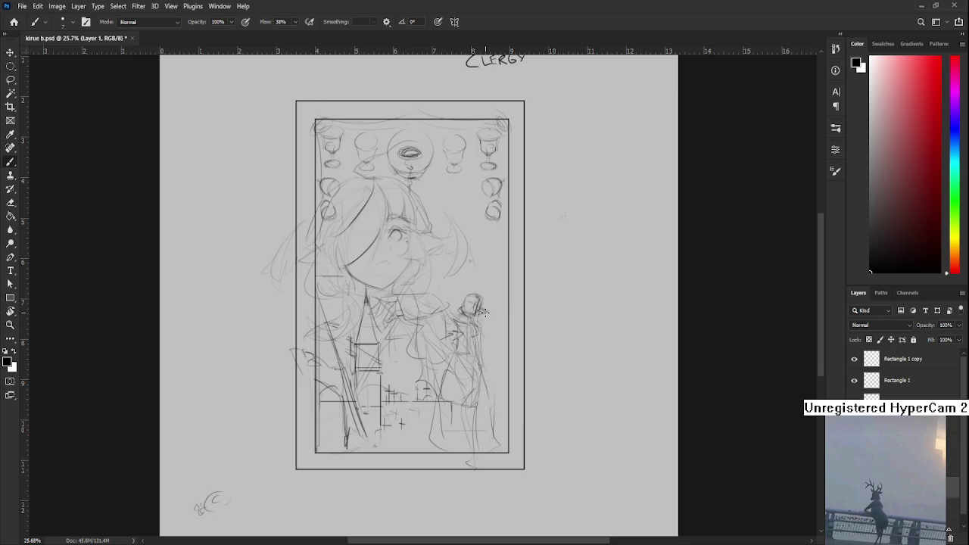
{"action": "scroll", "coordinate": [484, 312], "scroll_direction": "up", "scroll_amount": 2}
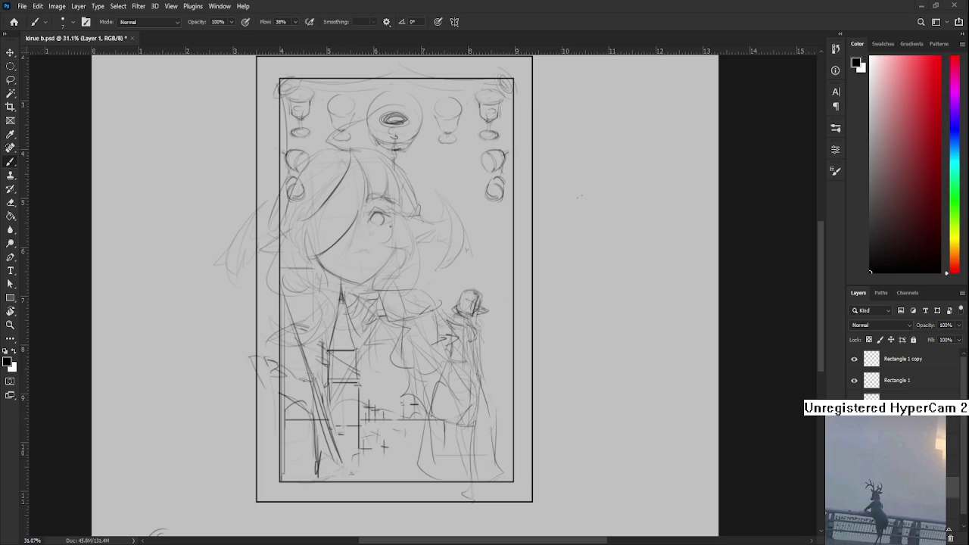
{"action": "scroll", "coordinate": [526, 427], "scroll_direction": "up", "scroll_amount": 3}
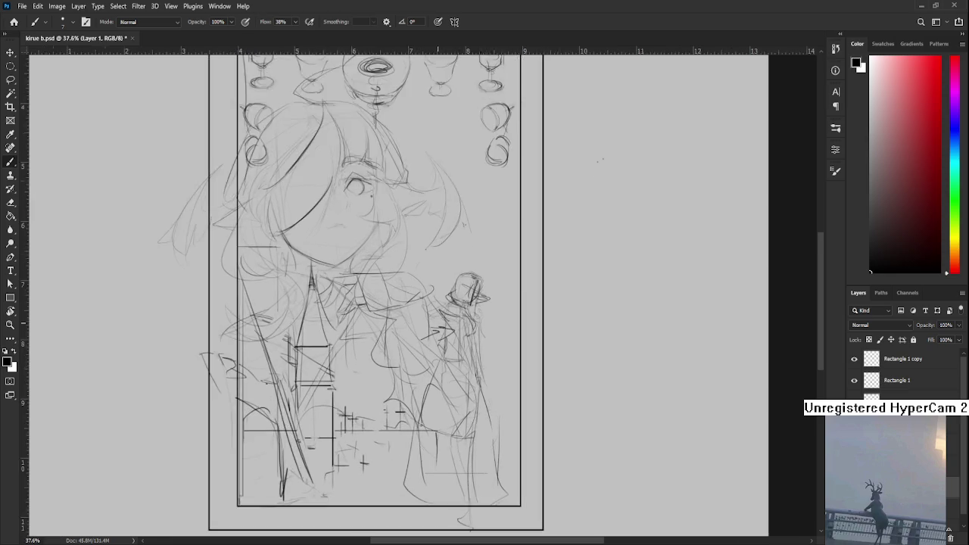
- Ink long pencil strokes down the hair, undoing and redrawing failed attempts
{"action": "left_click_drag", "start_coordinate": [498, 416], "coordinate": [527, 426]}
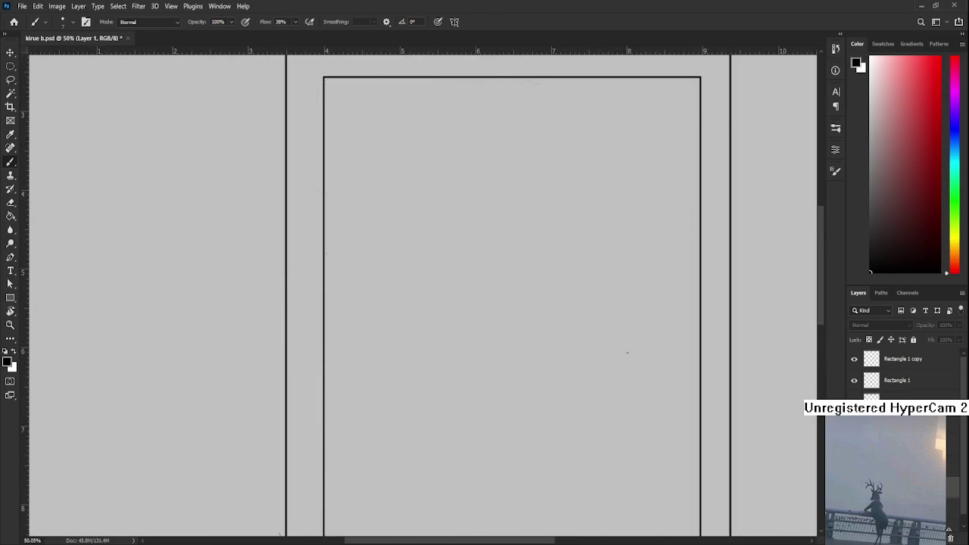
{"action": "scroll", "coordinate": [476, 331], "scroll_direction": "up", "scroll_amount": 2}
{"action": "scroll", "coordinate": [439, 252], "scroll_direction": "up", "scroll_amount": 1}
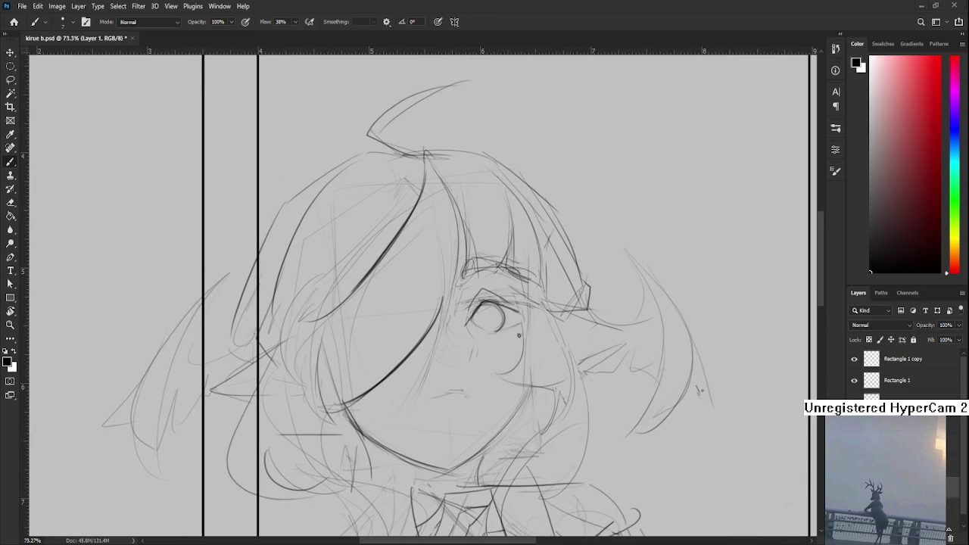
{"action": "scroll", "coordinate": [372, 292], "scroll_direction": "right", "scroll_amount": 1}
{"action": "left_click_drag", "start_coordinate": [413, 297], "coordinate": [395, 385]}
{"action": "key", "text": "ctrl+z"}
{"action": "left_click_drag", "start_coordinate": [416, 295], "coordinate": [384, 411]}
{"action": "key", "text": "ctrl+z"}
{"action": "left_click_drag", "start_coordinate": [416, 296], "coordinate": [385, 414]}
{"action": "left_click_drag", "start_coordinate": [429, 244], "coordinate": [381, 413]}
{"action": "key", "text": "ctrl+z"}
{"action": "left_click_drag", "start_coordinate": [428, 254], "coordinate": [385, 406]}
{"action": "key", "text": "ctrl+z"}
{"action": "left_click_drag", "start_coordinate": [428, 278], "coordinate": [409, 350]}
{"action": "scroll", "coordinate": [386, 356], "scroll_direction": "right", "scroll_amount": 2}
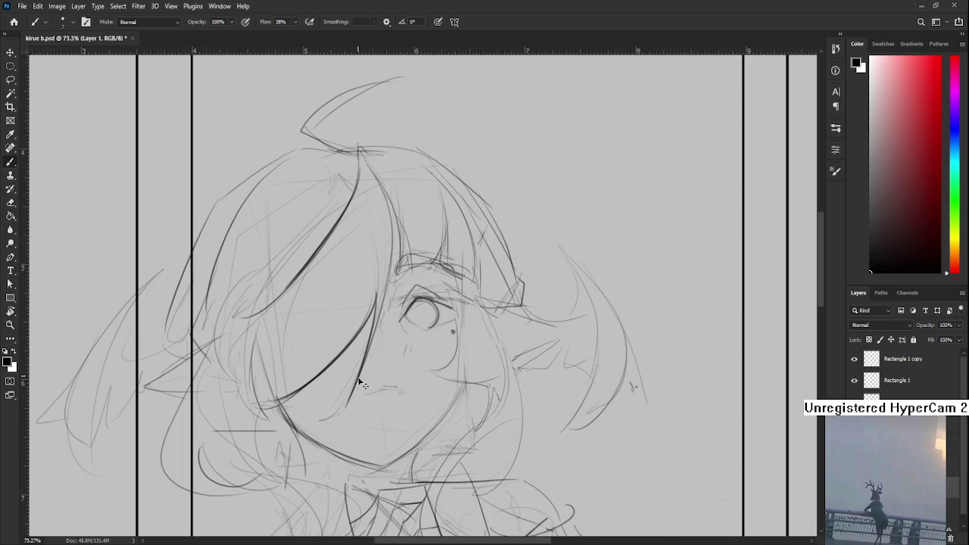
- Add dark hair strands to the left of and beside the eye, retrying several strokes
{"action": "scroll", "coordinate": [363, 361], "scroll_direction": "up", "scroll_amount": 3}
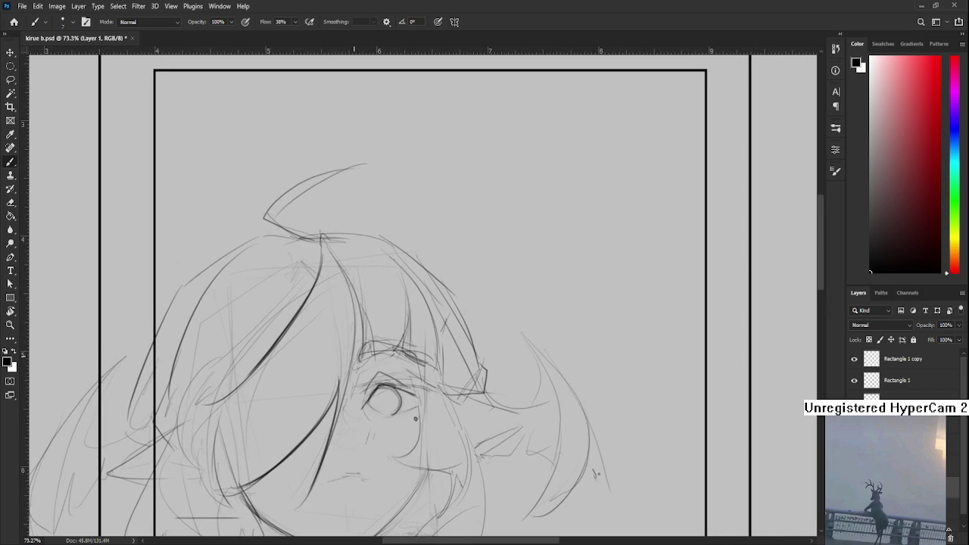
{"action": "left_click_drag", "start_coordinate": [324, 438], "coordinate": [356, 287]}
{"action": "key", "text": "ctrl+z"}
{"action": "mouse_move", "coordinate": [332, 424]}
{"action": "left_mouse_down"}
{"action": "mouse_move", "coordinate": [357, 279]}
{"action": "mouse_move", "coordinate": [361, 326]}
{"action": "mouse_move", "coordinate": [375, 321]}
{"action": "left_mouse_up"}
{"action": "key", "text": "ctrl+z"}
{"action": "scroll", "coordinate": [357, 337], "scroll_direction": "down", "scroll_amount": 1}
{"action": "key", "text": "ctrl+z"}
{"action": "mouse_move", "coordinate": [353, 354]}
{"action": "left_mouse_down"}
{"action": "mouse_move", "coordinate": [374, 317]}
{"action": "mouse_move", "coordinate": [415, 311]}
{"action": "left_mouse_up"}
{"action": "key", "text": "ctrl+z"}
{"action": "left_click_drag", "start_coordinate": [390, 344], "coordinate": [416, 306]}
{"action": "key", "text": "ctrl+z"}
{"action": "key", "text": "ctrl+z"}
{"action": "mouse_move", "coordinate": [369, 353]}
{"action": "left_mouse_down"}
{"action": "mouse_move", "coordinate": [409, 315]}
{"action": "mouse_move", "coordinate": [403, 350]}
{"action": "left_mouse_up"}
{"action": "key", "text": "ctrl+z"}
{"action": "left_click_drag", "start_coordinate": [410, 315], "coordinate": [411, 362]}
{"action": "key", "text": "ctrl+z"}
{"action": "mouse_move", "coordinate": [417, 306]}
{"action": "left_mouse_down"}
{"action": "mouse_move", "coordinate": [410, 351]}
{"action": "mouse_move", "coordinate": [441, 354]}
{"action": "left_mouse_up"}
- Draw darker hair strokes along the right bangs
{"action": "key", "text": "ctrl+z"}
{"action": "left_click_drag", "start_coordinate": [438, 303], "coordinate": [445, 356]}
{"action": "key", "text": "ctrl+z"}
{"action": "left_click_drag", "start_coordinate": [439, 323], "coordinate": [448, 356]}
{"action": "left_click_drag", "start_coordinate": [447, 356], "coordinate": [417, 395]}
{"action": "left_click_drag", "start_coordinate": [415, 362], "coordinate": [418, 371]}
{"action": "left_click_drag", "start_coordinate": [387, 292], "coordinate": [415, 368]}
{"action": "key", "text": "ctrl+z"}
{"action": "mouse_move", "coordinate": [374, 285]}
{"action": "left_mouse_down"}
{"action": "mouse_move", "coordinate": [415, 385]}
{"action": "mouse_move", "coordinate": [443, 291]}
{"action": "mouse_move", "coordinate": [458, 285]}
{"action": "mouse_move", "coordinate": [411, 383]}
{"action": "left_mouse_up"}
- Draw a bold curved cheek contour beside the face down toward the chin
{"action": "key", "text": "ctrl+z"}
{"action": "mouse_move", "coordinate": [413, 303]}
{"action": "left_mouse_down"}
{"action": "mouse_move", "coordinate": [415, 371]}
{"action": "mouse_move", "coordinate": [391, 380]}
{"action": "mouse_move", "coordinate": [450, 388]}
{"action": "left_mouse_up"}
{"action": "key", "text": "ctrl+z"}
{"action": "mouse_move", "coordinate": [390, 381]}
{"action": "left_mouse_down"}
{"action": "mouse_move", "coordinate": [450, 388]}
{"action": "mouse_move", "coordinate": [449, 427]}
{"action": "left_mouse_up"}
{"action": "key", "text": "ctrl+z"}
{"action": "left_click_drag", "start_coordinate": [444, 377], "coordinate": [444, 422]}
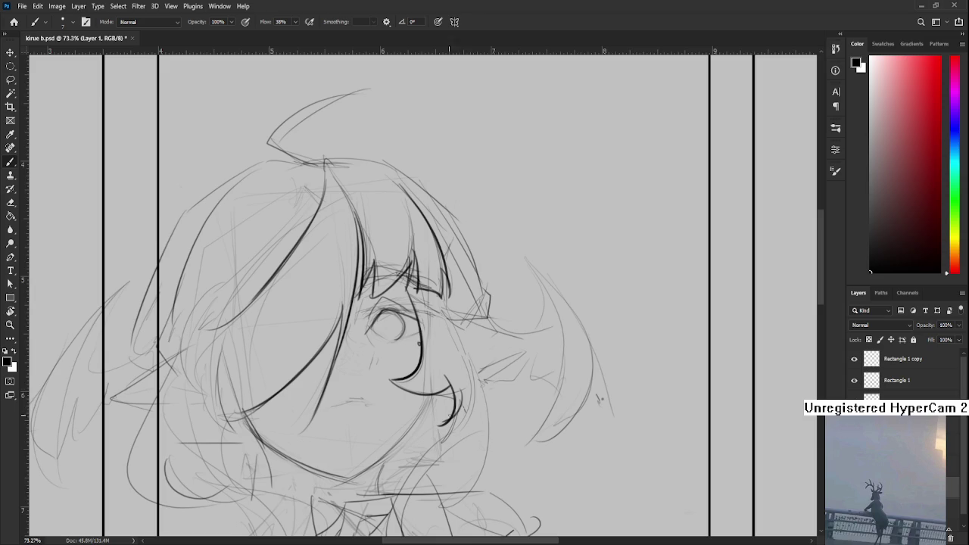
{"action": "left_click_drag", "start_coordinate": [462, 374], "coordinate": [442, 388]}
{"action": "left_click_drag", "start_coordinate": [422, 278], "coordinate": [452, 376]}
{"action": "key", "text": "ctrl+z"}
{"action": "left_click_drag", "start_coordinate": [421, 297], "coordinate": [437, 424]}
{"action": "key", "text": "ctrl+z"}
{"action": "key", "text": "ctrl+z"}
{"action": "mouse_move", "coordinate": [421, 307]}
{"action": "left_mouse_down"}
{"action": "mouse_move", "coordinate": [435, 365]}
{"action": "mouse_move", "coordinate": [424, 430]}
{"action": "left_mouse_up"}
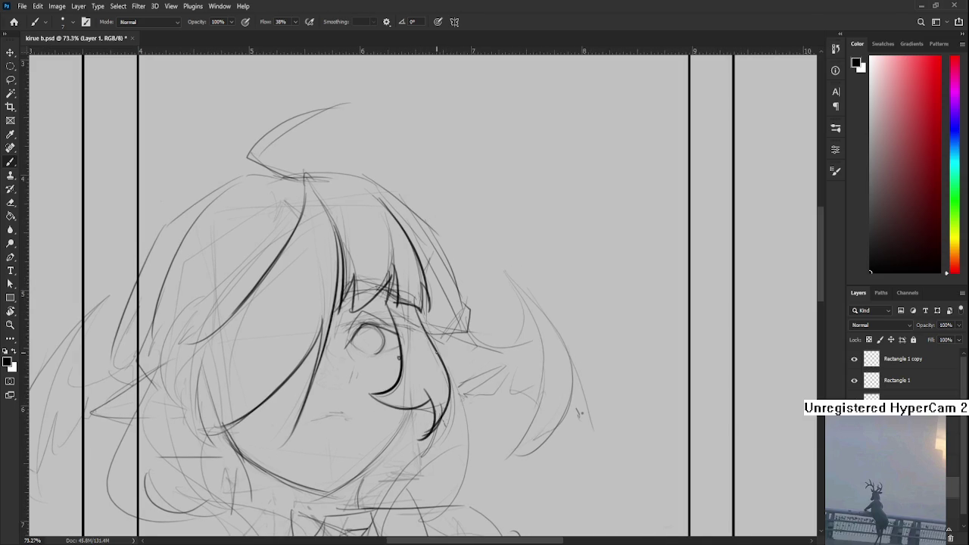
{"action": "left_click_drag", "start_coordinate": [439, 303], "coordinate": [447, 321]}
{"action": "scroll", "coordinate": [424, 305], "scroll_direction": "down", "scroll_amount": 5}
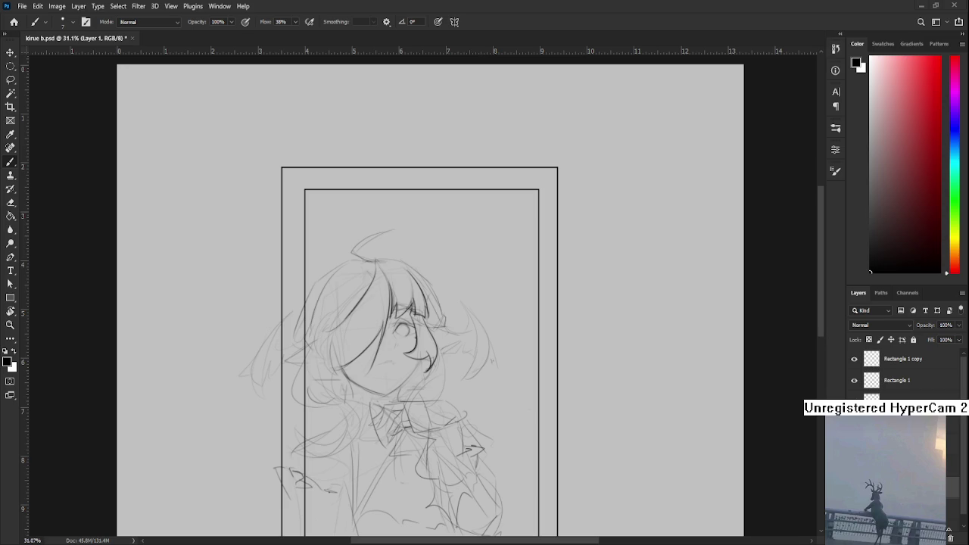
- Zoom in on the eye and darken the line along its bottom lid
{"action": "scroll", "coordinate": [394, 383], "scroll_direction": "up", "scroll_amount": 2, "text": "alt"}
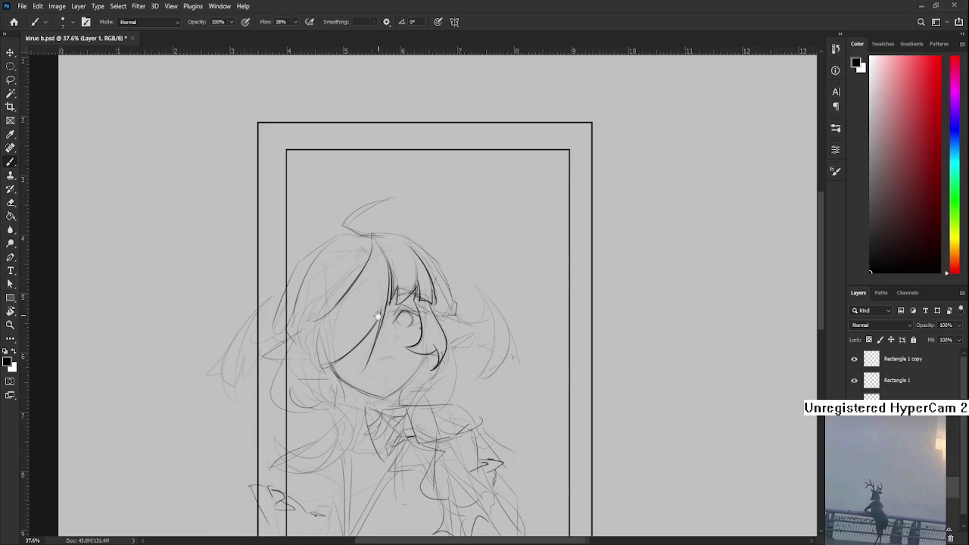
{"action": "scroll", "coordinate": [378, 310], "scroll_direction": "up", "scroll_amount": 1}
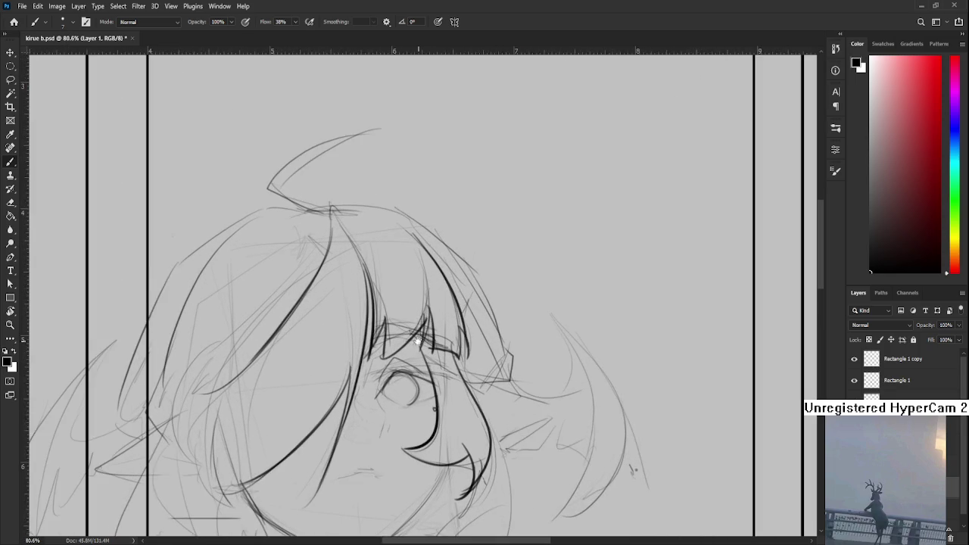
{"action": "left_click_drag", "start_coordinate": [433, 408], "coordinate": [406, 381]}
{"action": "key", "text": "e"}
{"action": "key", "text": "b"}
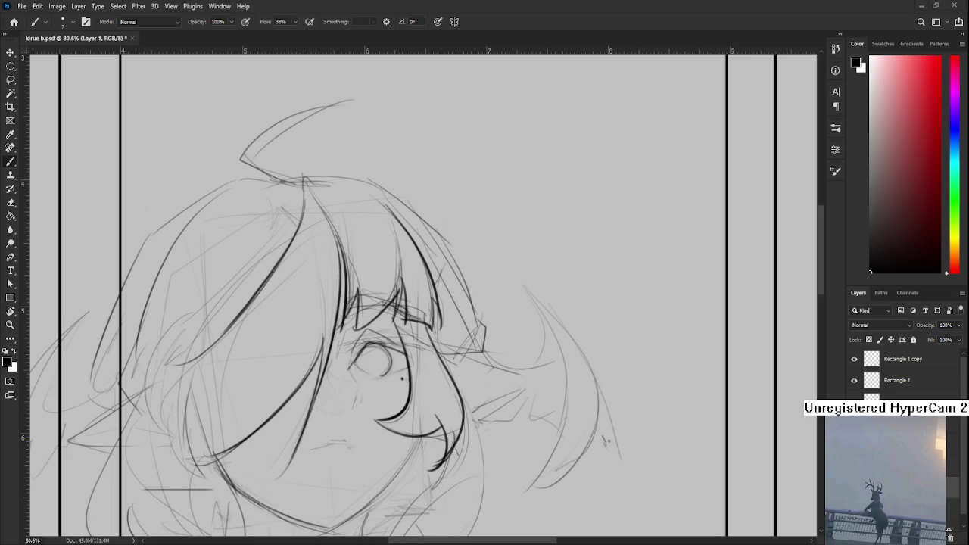
{"action": "scroll", "coordinate": [377, 340], "scroll_direction": "down", "scroll_amount": 1}
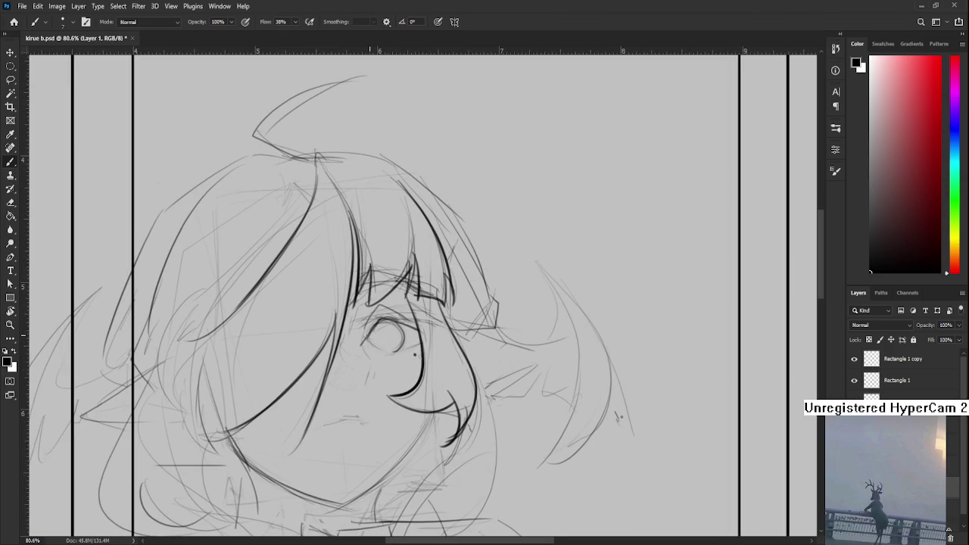
{"action": "mouse_move", "coordinate": [411, 350]}
{"action": "left_mouse_down"}
{"action": "mouse_move", "coordinate": [380, 354]}
{"action": "mouse_move", "coordinate": [424, 324]}
{"action": "mouse_move", "coordinate": [415, 312]}
{"action": "left_mouse_up"}
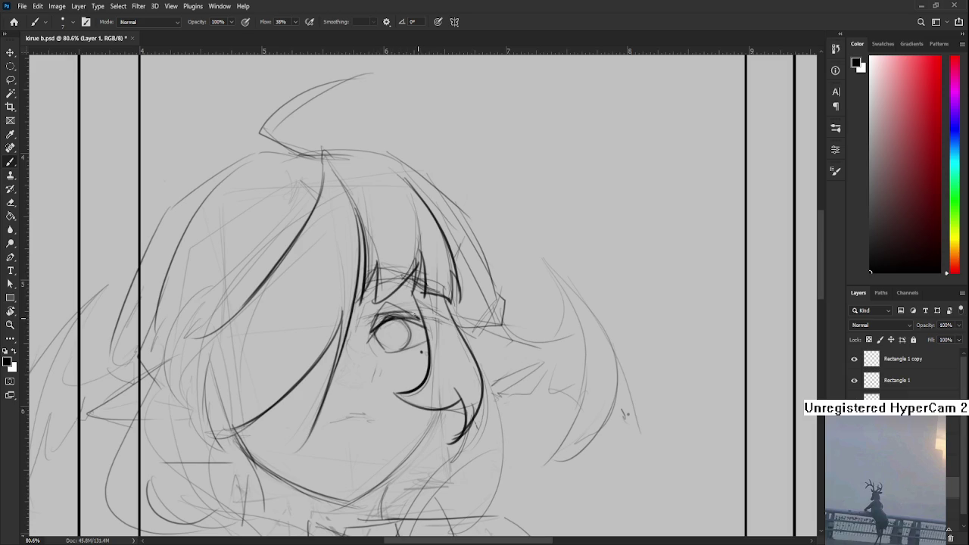
- Arc along the eye's right side and undo the stray inner circle lines
{"action": "scroll", "coordinate": [395, 318], "scroll_direction": "down", "scroll_amount": 1}
{"action": "mouse_move", "coordinate": [401, 302]}
{"action": "left_mouse_down"}
{"action": "mouse_move", "coordinate": [404, 333]}
{"action": "mouse_move", "coordinate": [394, 317]}
{"action": "mouse_move", "coordinate": [401, 305]}
{"action": "mouse_move", "coordinate": [395, 324]}
{"action": "left_mouse_up"}
{"action": "key", "text": "ctrl+z"}
{"action": "key", "text": "ctrl+z"}
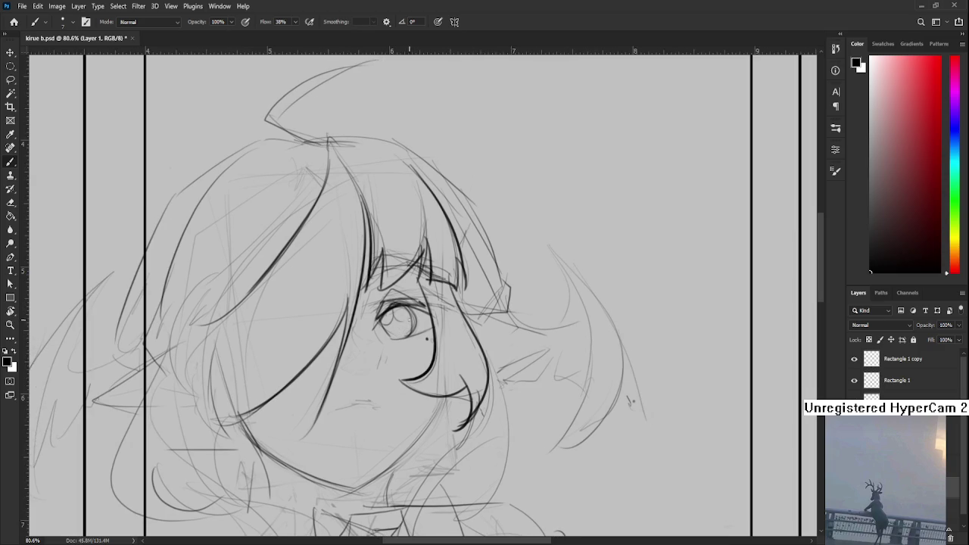
{"action": "key", "text": "ctrl+z"}
{"action": "scroll", "coordinate": [403, 337], "scroll_direction": "up", "scroll_amount": 3}
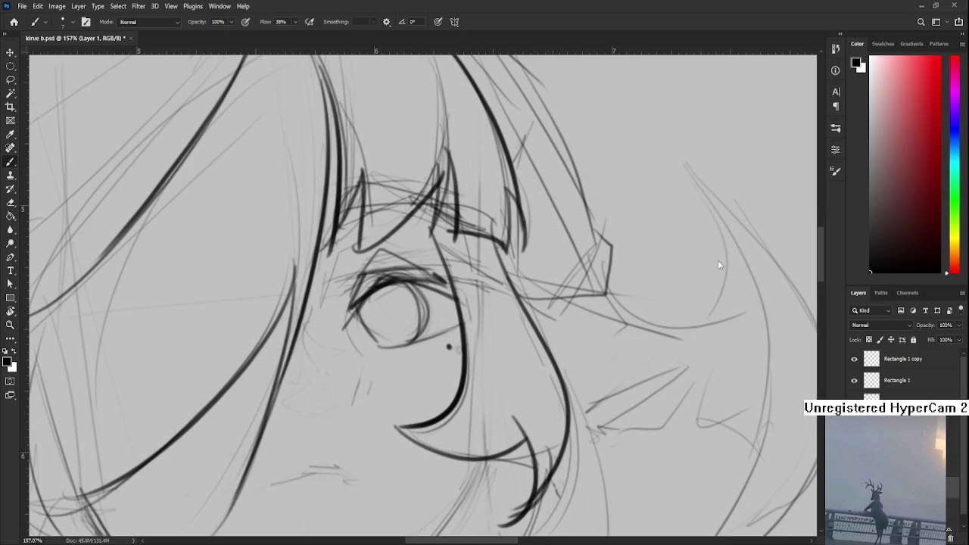
- Add short iris strokes inside the eye's lower-left and thicken the upper eyelid line
{"action": "scroll", "coordinate": [351, 316], "scroll_direction": "up", "scroll_amount": 1}
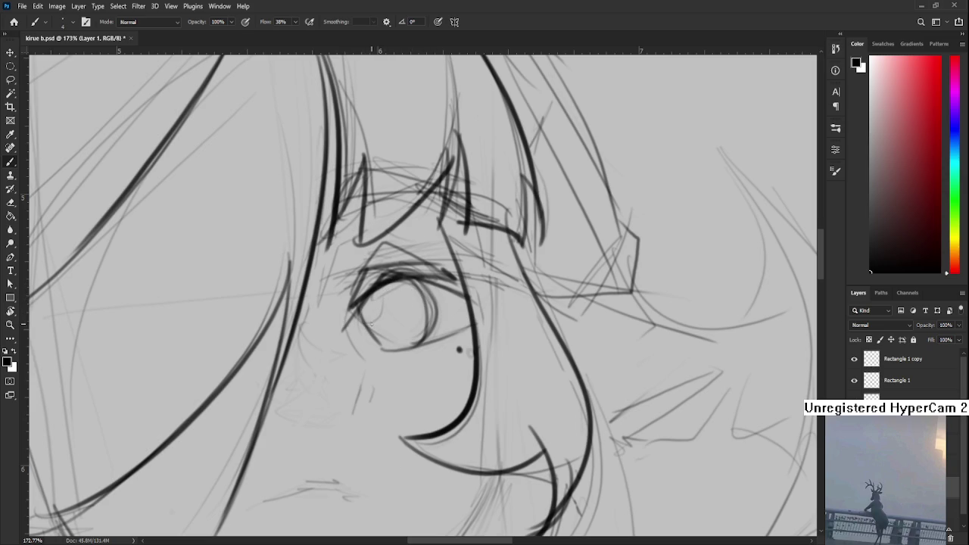
{"action": "left_click_drag", "start_coordinate": [364, 318], "coordinate": [389, 342]}
{"action": "left_click_drag", "start_coordinate": [392, 341], "coordinate": [381, 324]}
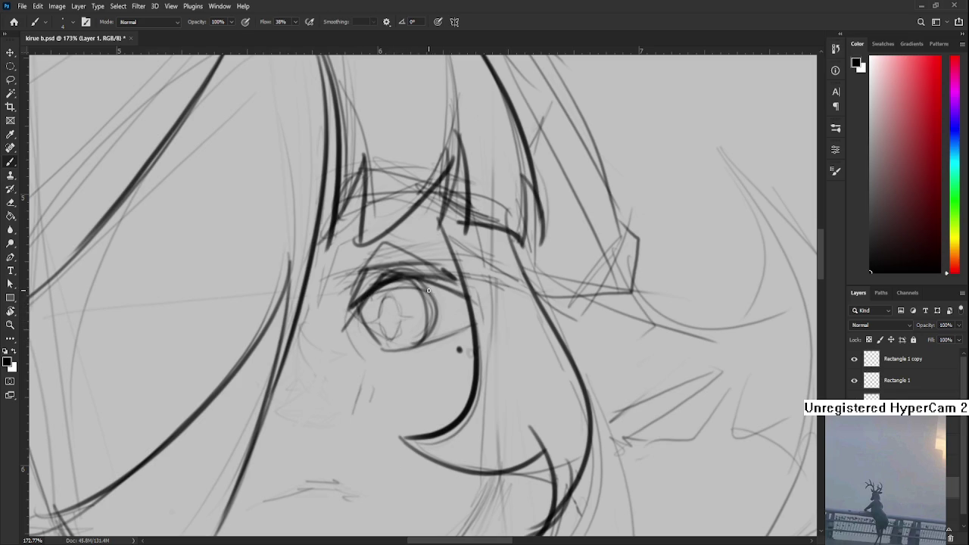
{"action": "mouse_move", "coordinate": [438, 283]}
{"action": "left_mouse_down"}
{"action": "mouse_move", "coordinate": [374, 291]}
{"action": "mouse_move", "coordinate": [442, 286]}
{"action": "mouse_move", "coordinate": [372, 300]}
{"action": "left_mouse_up"}
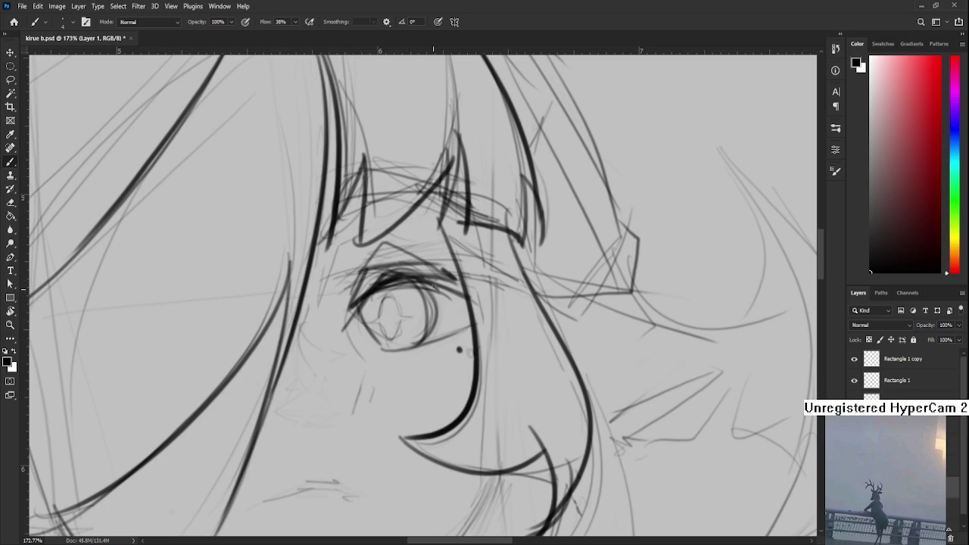
{"action": "scroll", "coordinate": [405, 357], "scroll_direction": "down", "scroll_amount": 1}
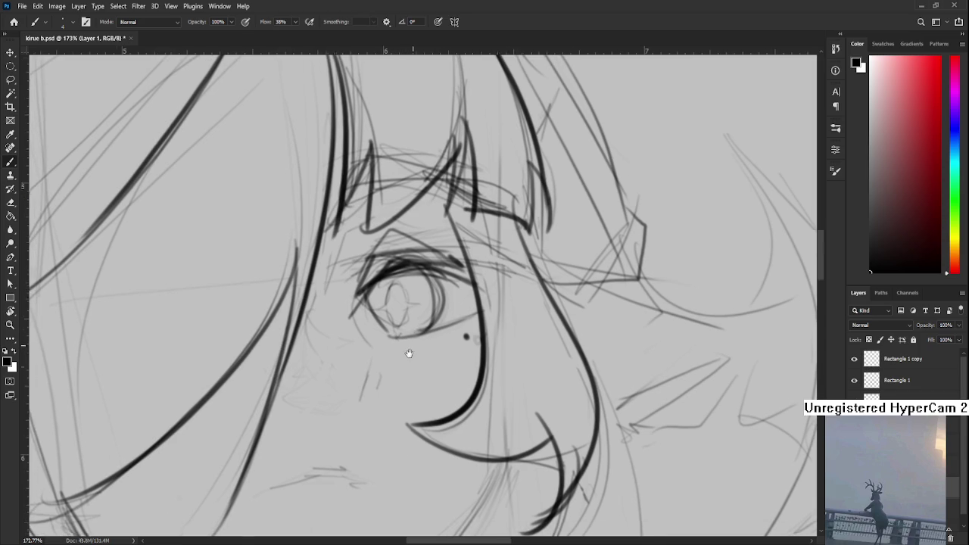
{"action": "scroll", "coordinate": [424, 354], "scroll_direction": "down", "scroll_amount": 2}
{"action": "scroll", "coordinate": [504, 348], "scroll_direction": "down", "scroll_amount": 3}
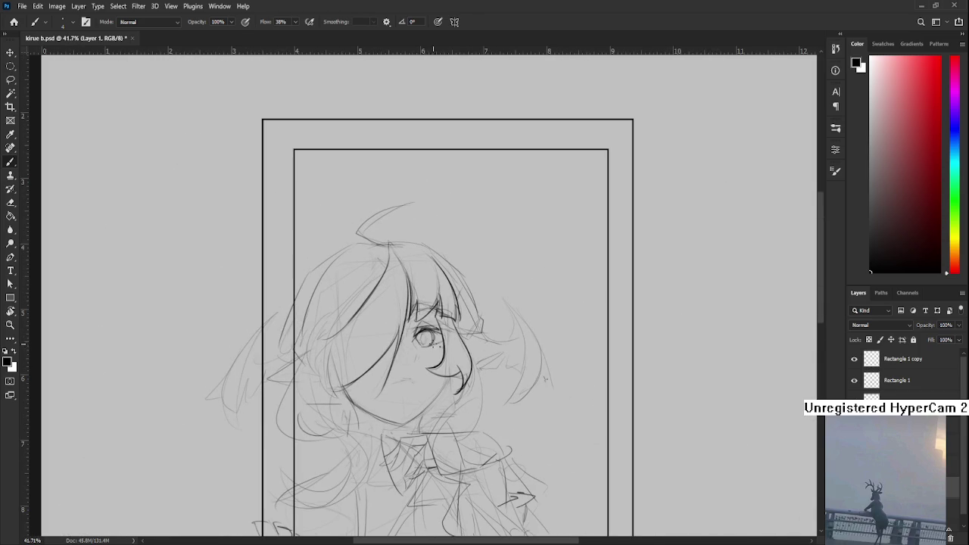
- Darken the left hair curve and add a curling stroke along the hair-cheek edge
{"action": "scroll", "coordinate": [413, 354], "scroll_direction": "up", "scroll_amount": 1}
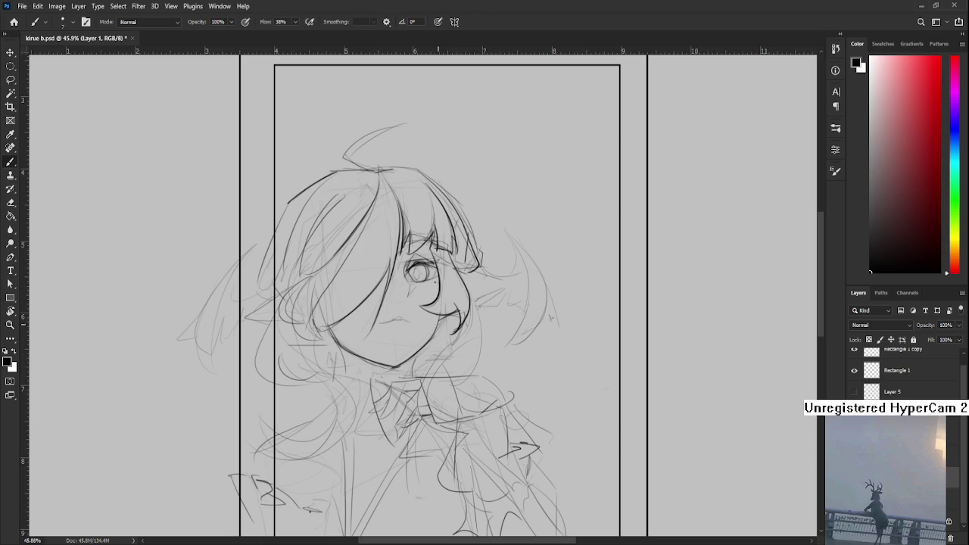
{"action": "mouse_move", "coordinate": [367, 302]}
{"action": "left_mouse_down"}
{"action": "mouse_move", "coordinate": [386, 318]}
{"action": "mouse_move", "coordinate": [418, 320]}
{"action": "left_mouse_up"}
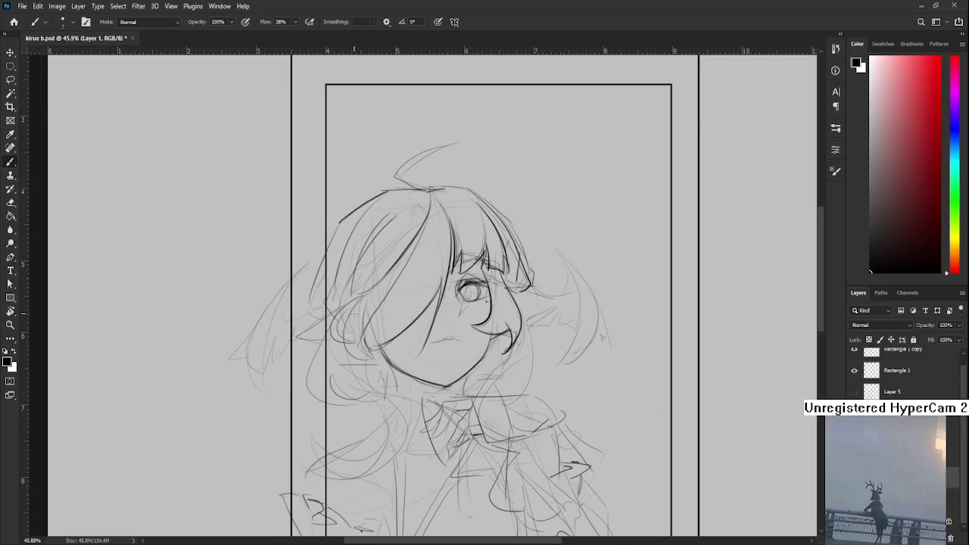
{"action": "left_click_drag", "start_coordinate": [363, 307], "coordinate": [368, 359]}
{"action": "key", "text": "e"}
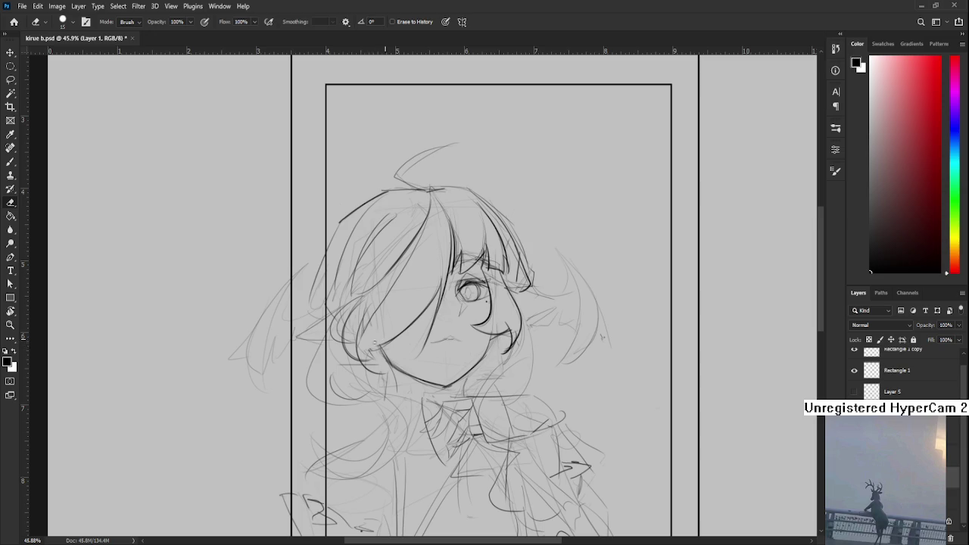
{"action": "key", "text": "b"}
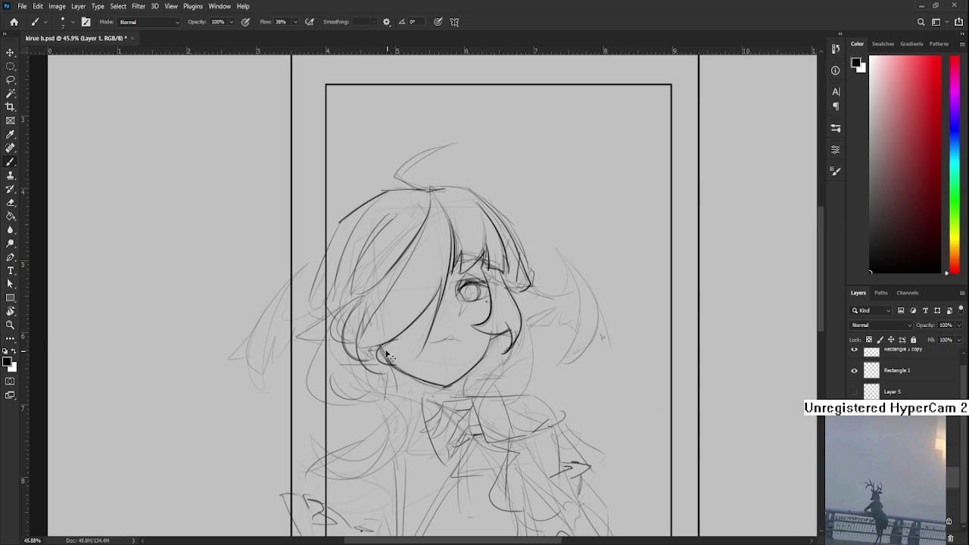
{"action": "left_click_drag", "start_coordinate": [388, 351], "coordinate": [371, 367]}
- Recentre the view on the face and loop a freehand lasso selection around the eye
{"action": "mouse_move", "coordinate": [483, 336]}
{"action": "left_mouse_down"}
{"action": "mouse_move", "coordinate": [416, 327]}
{"action": "mouse_move", "coordinate": [462, 305]}
{"action": "mouse_move", "coordinate": [463, 388]}
{"action": "left_mouse_up"}
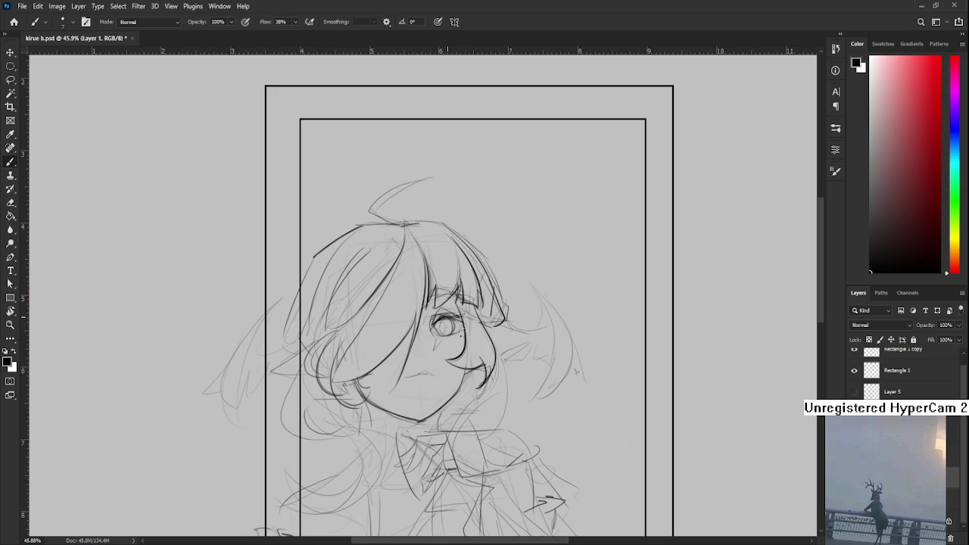
{"action": "left_click_drag", "start_coordinate": [453, 319], "coordinate": [436, 339]}
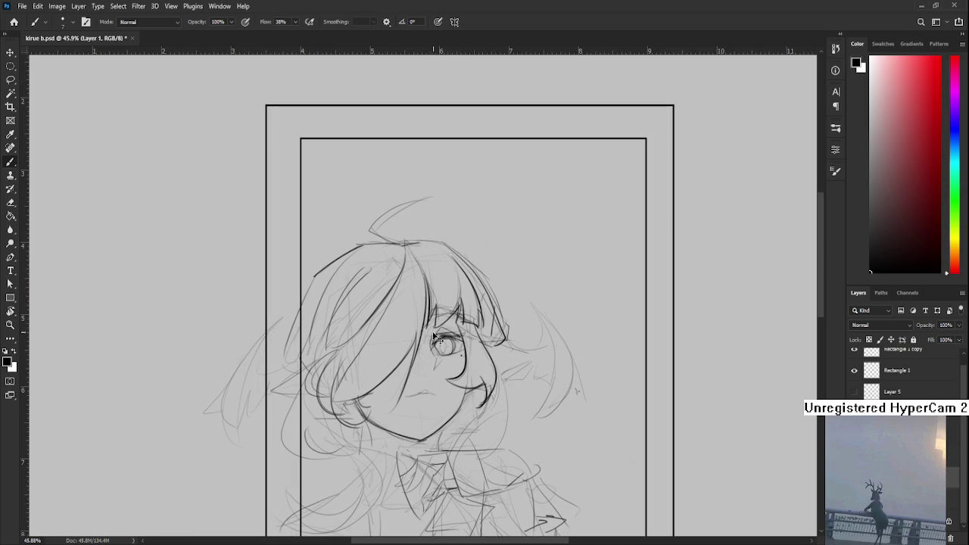
{"action": "scroll", "coordinate": [439, 333], "scroll_direction": "down", "scroll_amount": 1}
{"action": "scroll", "coordinate": [447, 325], "scroll_direction": "down", "scroll_amount": 1}
{"action": "scroll", "coordinate": [459, 313], "scroll_direction": "down", "scroll_amount": 1}
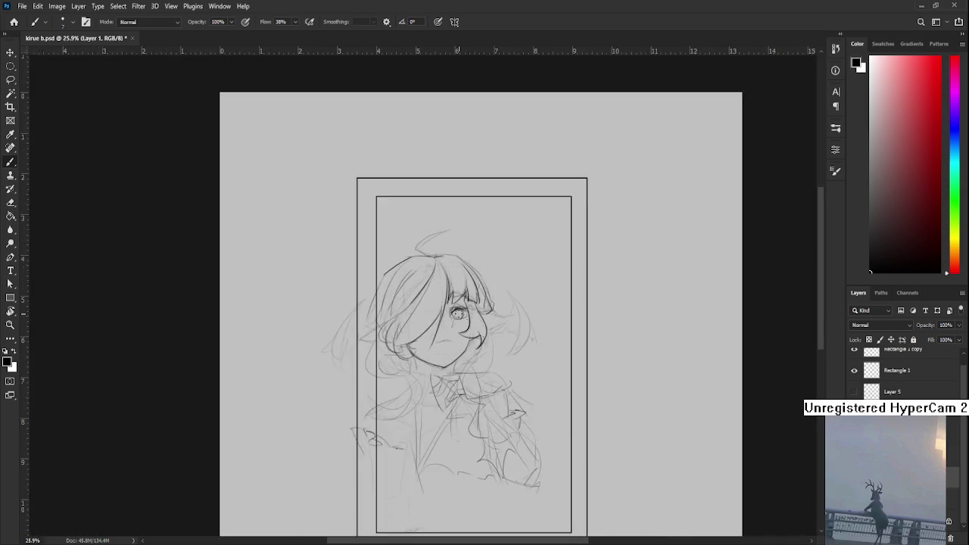
{"action": "scroll", "coordinate": [459, 313], "scroll_direction": "down", "scroll_amount": 3}
{"action": "scroll", "coordinate": [388, 273], "scroll_direction": "up", "scroll_amount": 3}
{"action": "scroll", "coordinate": [394, 277], "scroll_direction": "up", "scroll_amount": 3}
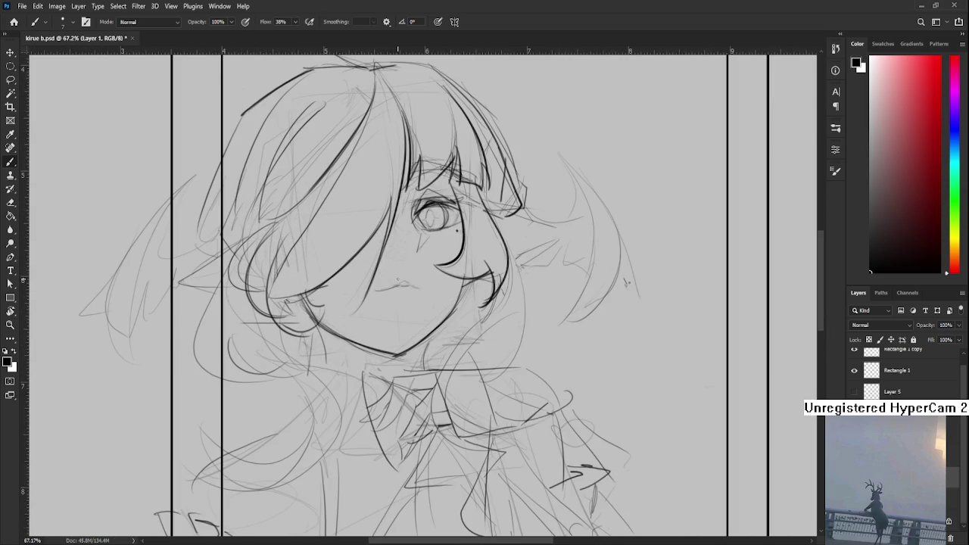
{"action": "left_click_drag", "start_coordinate": [424, 290], "coordinate": [418, 319]}
{"action": "key", "text": "e"}
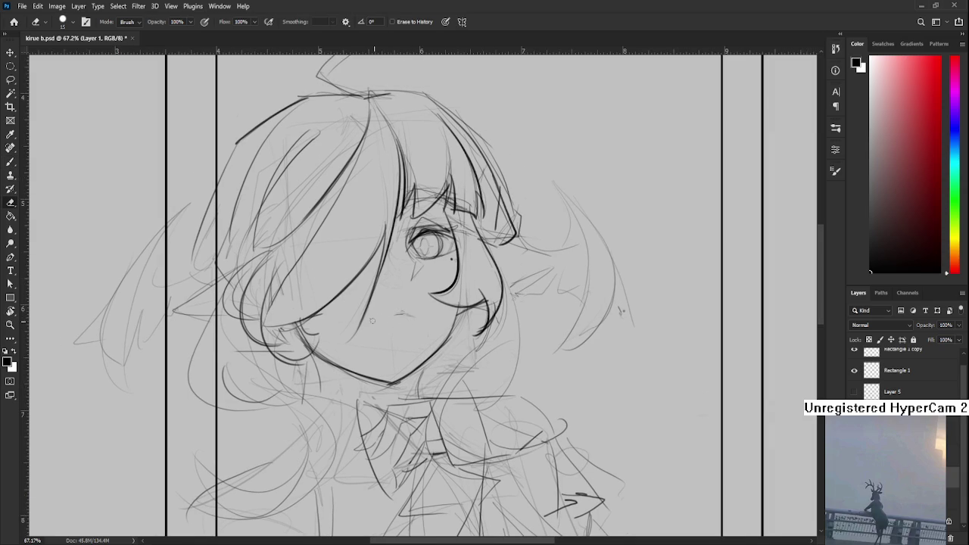
{"action": "key", "text": "b"}
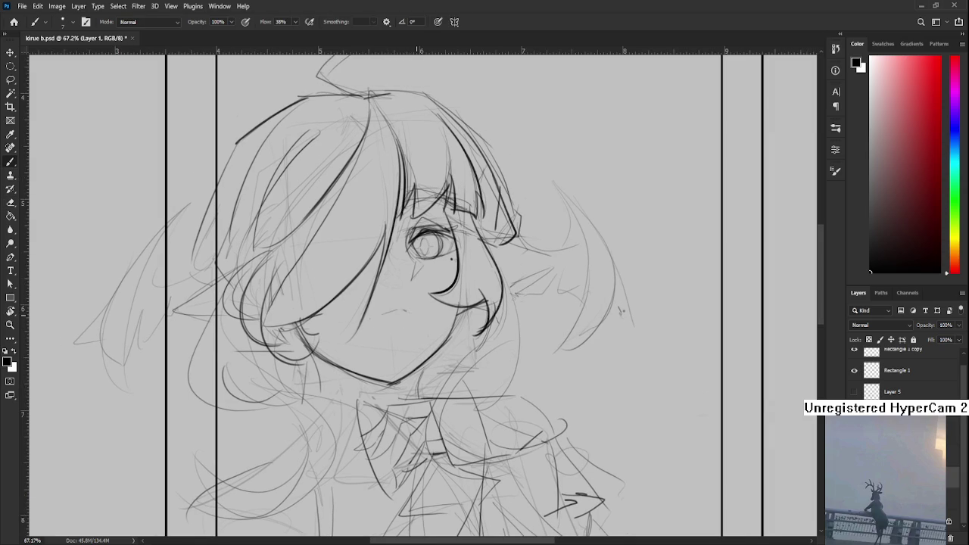
{"action": "scroll", "coordinate": [418, 265], "scroll_direction": "down", "scroll_amount": 2}
{"action": "scroll", "coordinate": [417, 266], "scroll_direction": "down", "scroll_amount": 1}
{"action": "scroll", "coordinate": [424, 267], "scroll_direction": "up", "scroll_amount": 5}
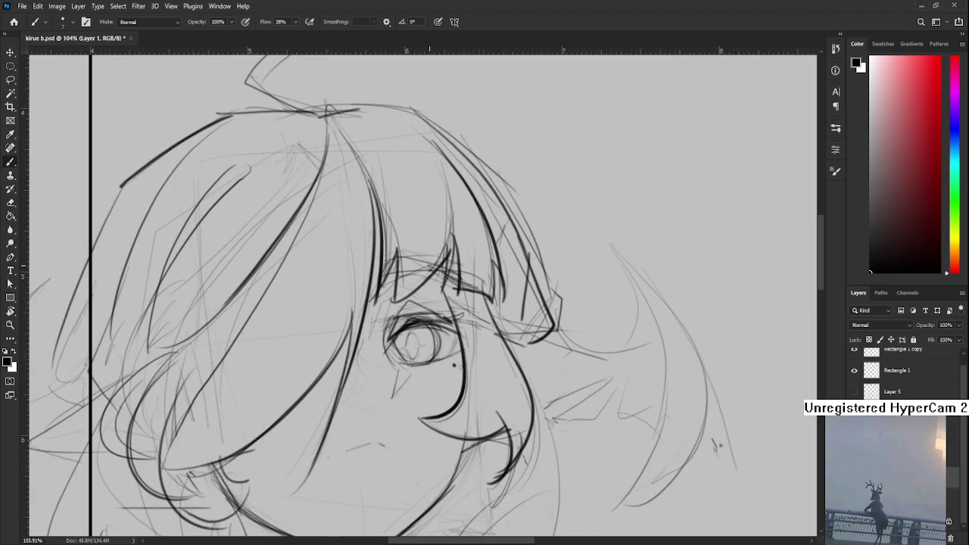
{"action": "mouse_move", "coordinate": [421, 303]}
{"action": "left_mouse_down"}
{"action": "mouse_move", "coordinate": [424, 280]}
{"action": "mouse_move", "coordinate": [464, 299]}
{"action": "mouse_move", "coordinate": [405, 279]}
{"action": "left_mouse_up"}
- Rotate the selected eye about 10 degrees, nudge it down slightly, and deselect
{"action": "key", "text": "l"}
{"action": "key", "text": "ctrl+t"}
{"action": "left_click_drag", "start_coordinate": [481, 271], "coordinate": [488, 287]}
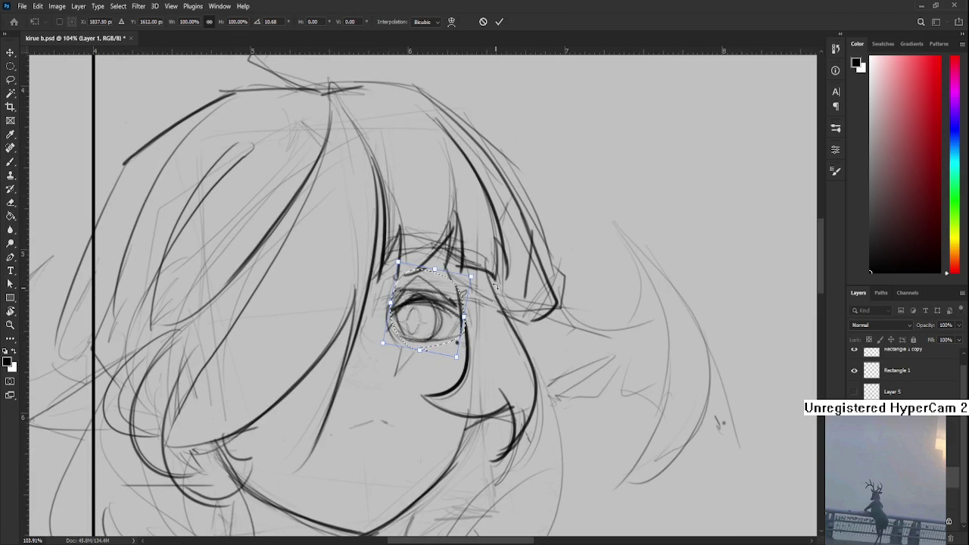
{"action": "key", "text": "Down"}
{"action": "key", "text": "Down"}
{"action": "key", "text": "Down"}
{"action": "key", "text": "Down"}
{"action": "key", "text": "Down"}
{"action": "key", "text": "Down"}
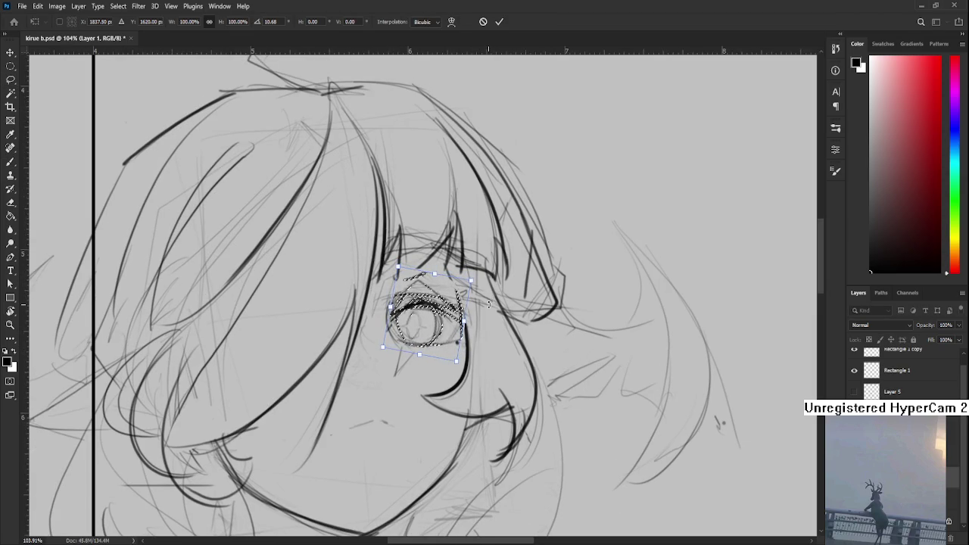
{"action": "key", "text": "Return"}
{"action": "key", "text": "ctrl+d"}
- Zoom in on the face and brush a faint pencil stroke below the eye
{"action": "scroll", "coordinate": [477, 348], "scroll_direction": "down", "scroll_amount": 5}
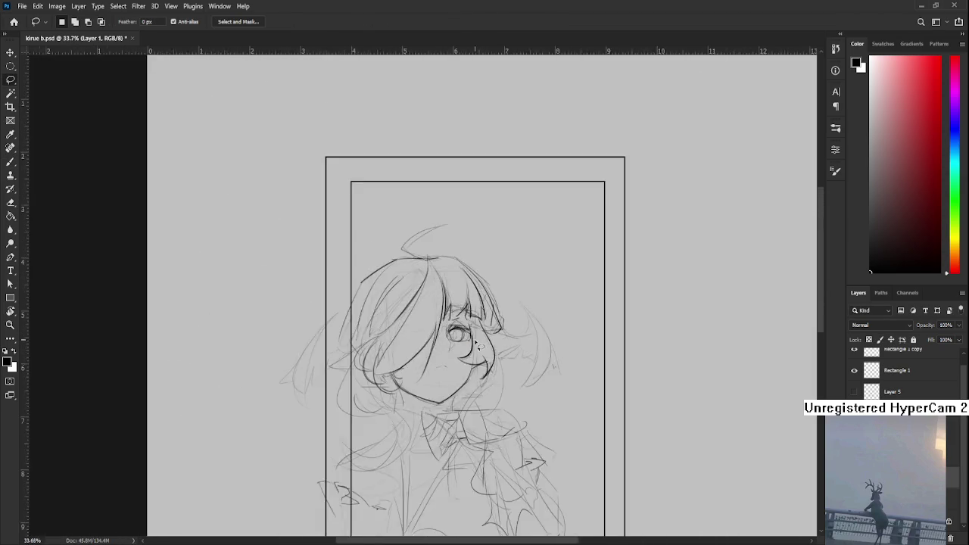
{"action": "scroll", "coordinate": [455, 318], "scroll_direction": "down", "scroll_amount": 2}
{"action": "scroll", "coordinate": [394, 288], "scroll_direction": "up", "scroll_amount": 3}
{"action": "scroll", "coordinate": [363, 250], "scroll_direction": "up", "scroll_amount": 2}
{"action": "scroll", "coordinate": [363, 250], "scroll_direction": "up", "scroll_amount": 1}
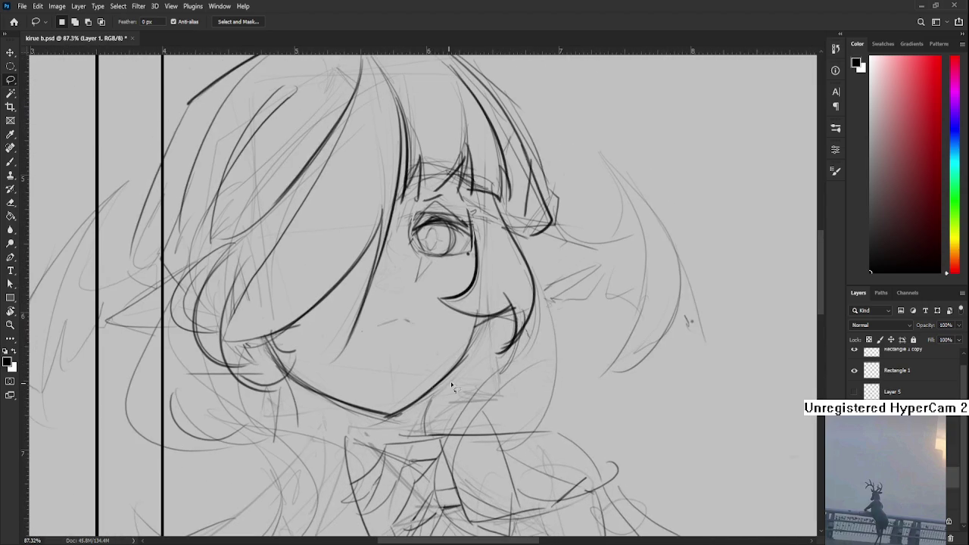
{"action": "scroll", "coordinate": [394, 318], "scroll_direction": "up", "scroll_amount": 1}
{"action": "scroll", "coordinate": [393, 318], "scroll_direction": "up", "scroll_amount": 1}
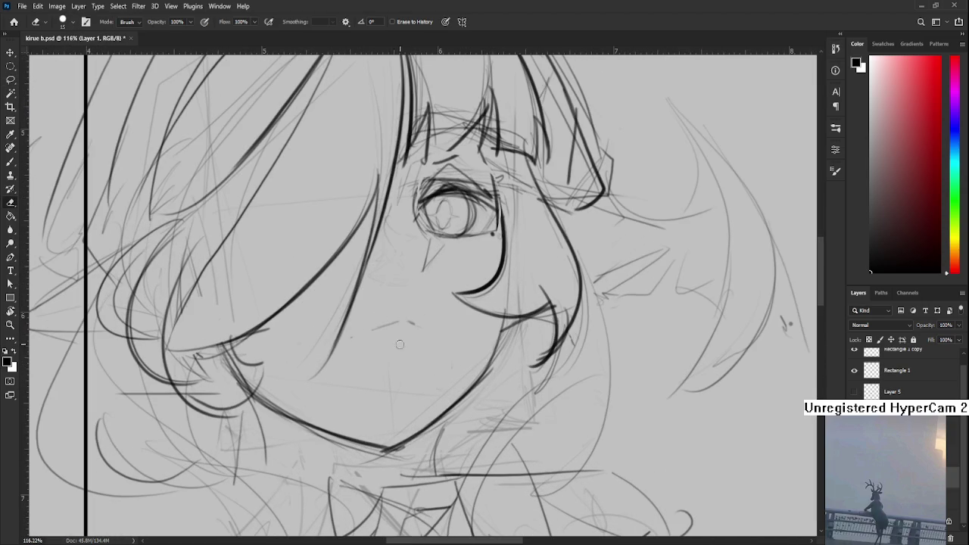
{"action": "key", "text": "b"}
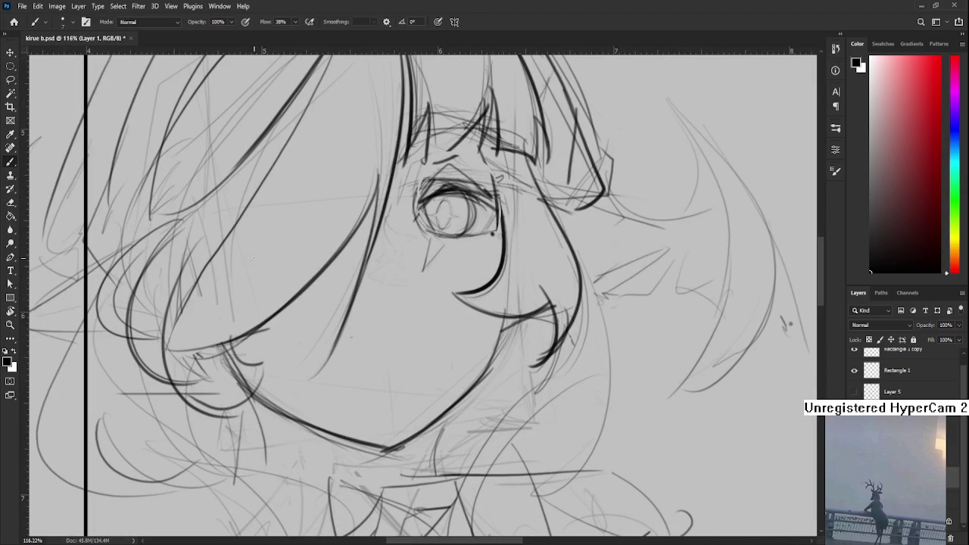
{"action": "scroll", "coordinate": [428, 156], "scroll_direction": "down", "scroll_amount": 5}
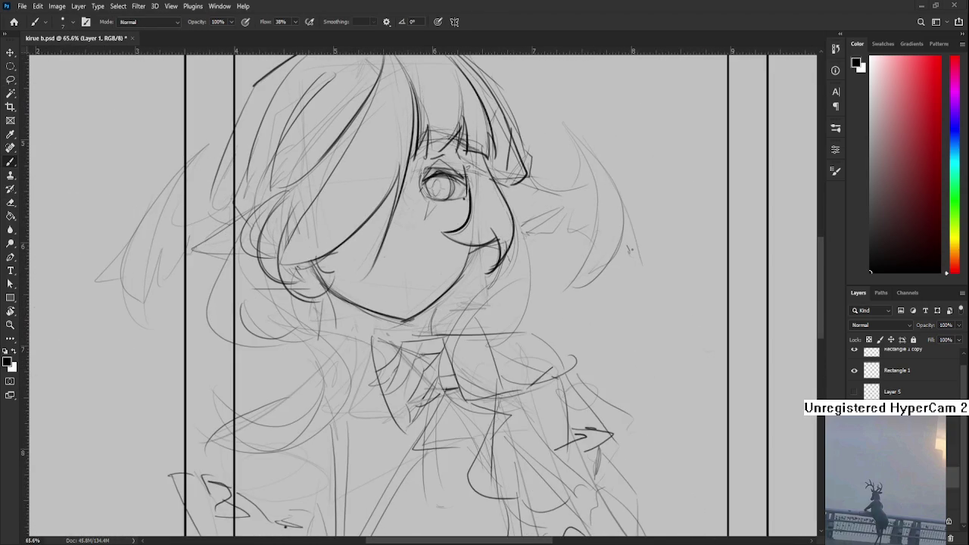
{"action": "scroll", "coordinate": [424, 295], "scroll_direction": "up", "scroll_amount": 1}
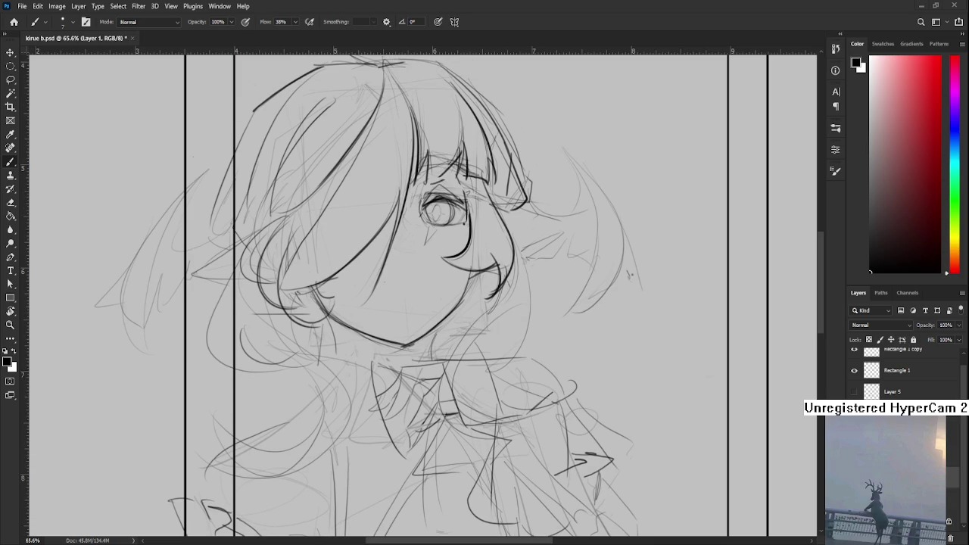
{"action": "scroll", "coordinate": [511, 289], "scroll_direction": "up", "scroll_amount": 2}
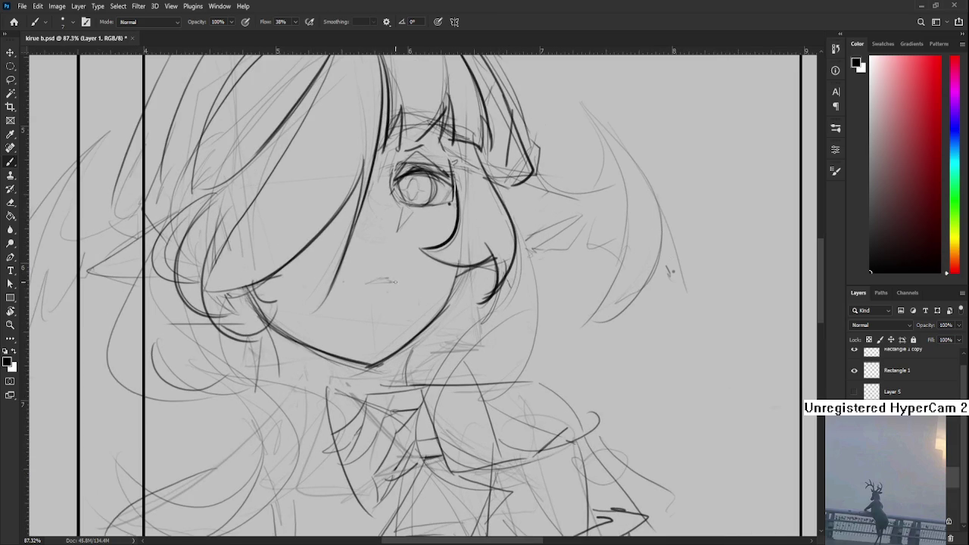
{"action": "scroll", "coordinate": [390, 287], "scroll_direction": "down", "scroll_amount": 1}
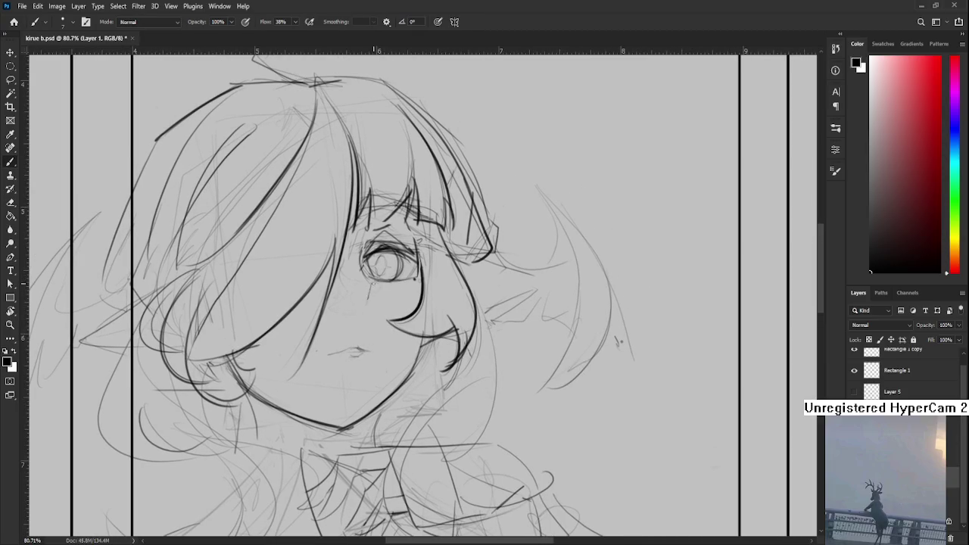
{"action": "left_click_drag", "start_coordinate": [370, 284], "coordinate": [367, 302]}
{"action": "scroll", "coordinate": [434, 348], "scroll_direction": "down", "scroll_amount": 2}
{"action": "scroll", "coordinate": [434, 349], "scroll_direction": "down", "scroll_amount": 2}
{"action": "scroll", "coordinate": [434, 349], "scroll_direction": "up", "scroll_amount": 3}
{"action": "left_click_drag", "start_coordinate": [408, 344], "coordinate": [434, 348]}
{"action": "scroll", "coordinate": [434, 348], "scroll_direction": "down", "scroll_amount": 2}
{"action": "scroll", "coordinate": [434, 348], "scroll_direction": "down", "scroll_amount": 1}
- Lasso the character's head and nudge it slightly downward
{"action": "key", "text": "l"}
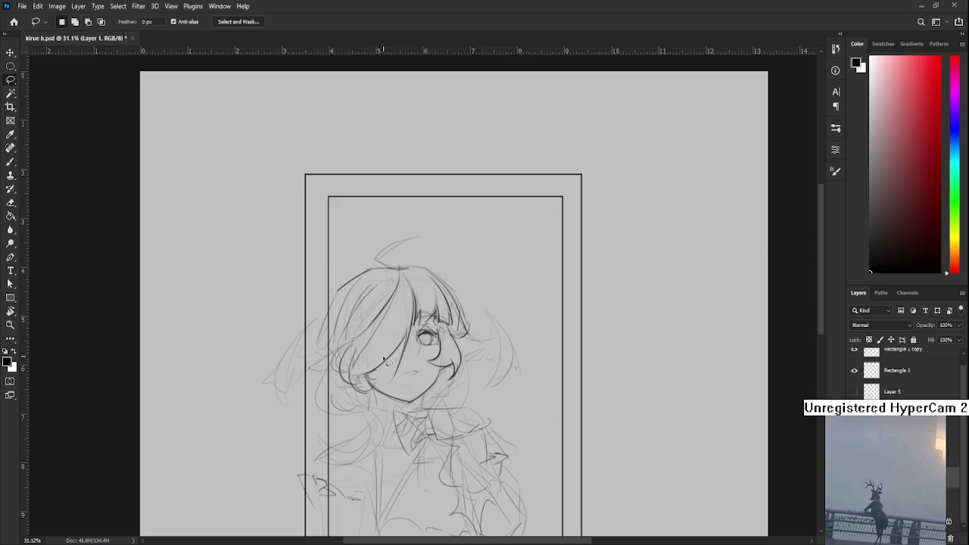
{"action": "mouse_move", "coordinate": [418, 352]}
{"action": "left_mouse_down"}
{"action": "mouse_move", "coordinate": [277, 283]}
{"action": "mouse_move", "coordinate": [410, 386]}
{"action": "mouse_move", "coordinate": [440, 221]}
{"action": "mouse_move", "coordinate": [439, 383]}
{"action": "left_mouse_up"}
{"action": "key", "text": "ctrl+t"}
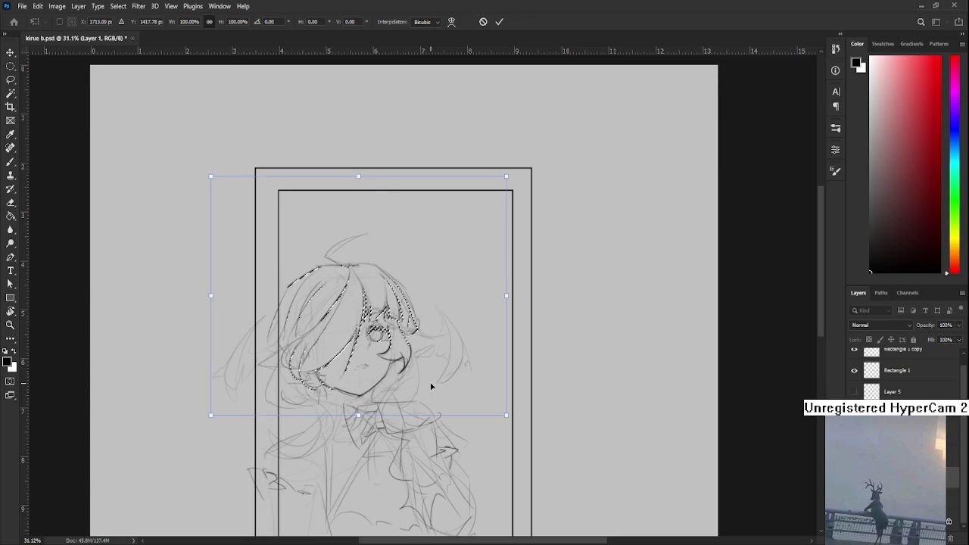
{"action": "key", "text": "Escape"}
{"action": "key", "text": "ctrl+t"}
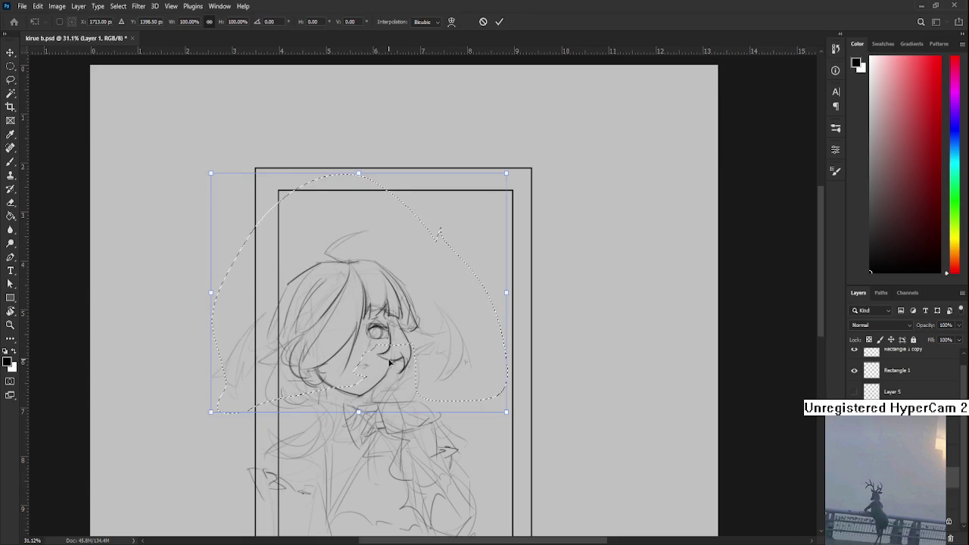
{"action": "left_click_drag", "start_coordinate": [395, 363], "coordinate": [394, 367]}
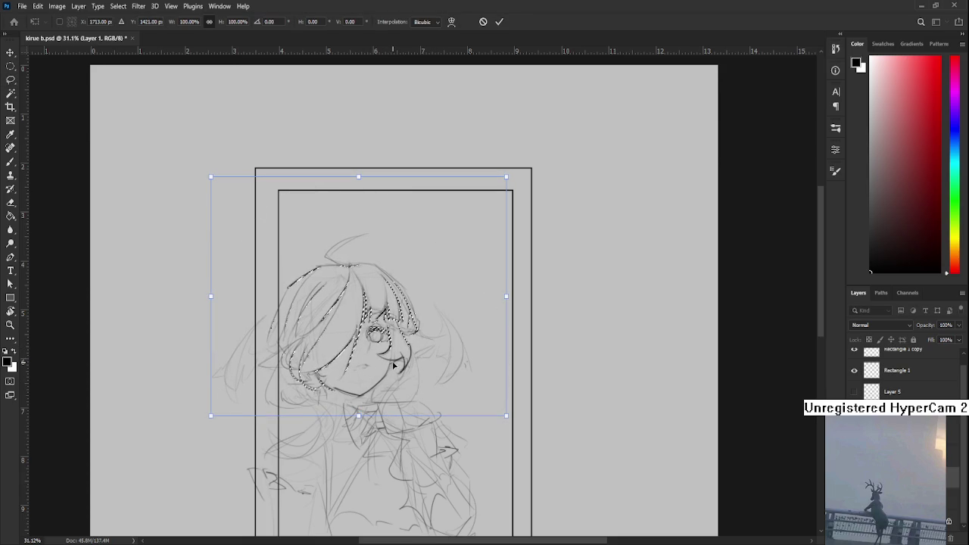
{"action": "key", "text": "Return"}
- Reselect the head down to the chin, apply the horizontal flip, and deselect
{"action": "left_click_drag", "start_coordinate": [415, 400], "coordinate": [333, 379]}
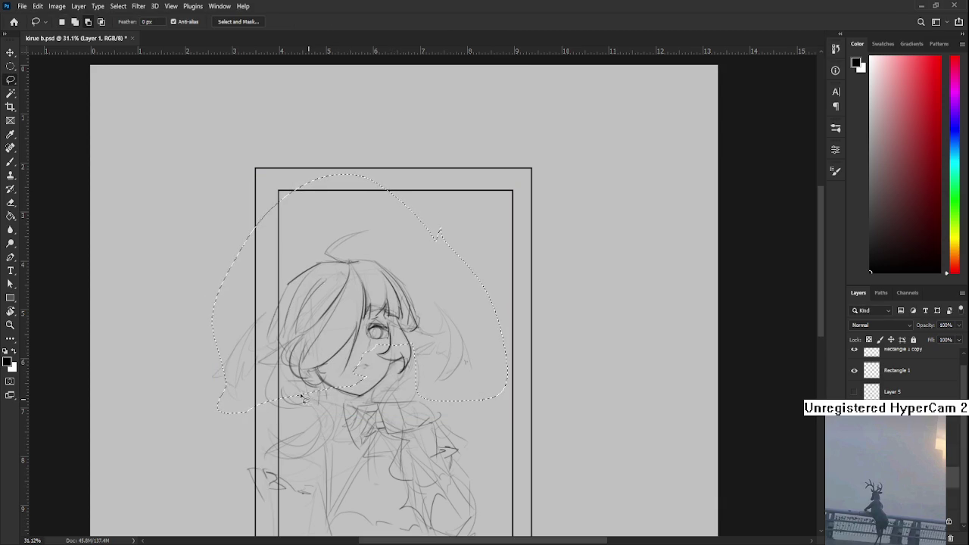
{"action": "mouse_move", "coordinate": [333, 378]}
{"action": "left_mouse_down"}
{"action": "mouse_move", "coordinate": [344, 409]}
{"action": "mouse_move", "coordinate": [419, 394]}
{"action": "mouse_move", "coordinate": [412, 408]}
{"action": "left_mouse_up"}
{"action": "key", "text": "ctrl+t"}
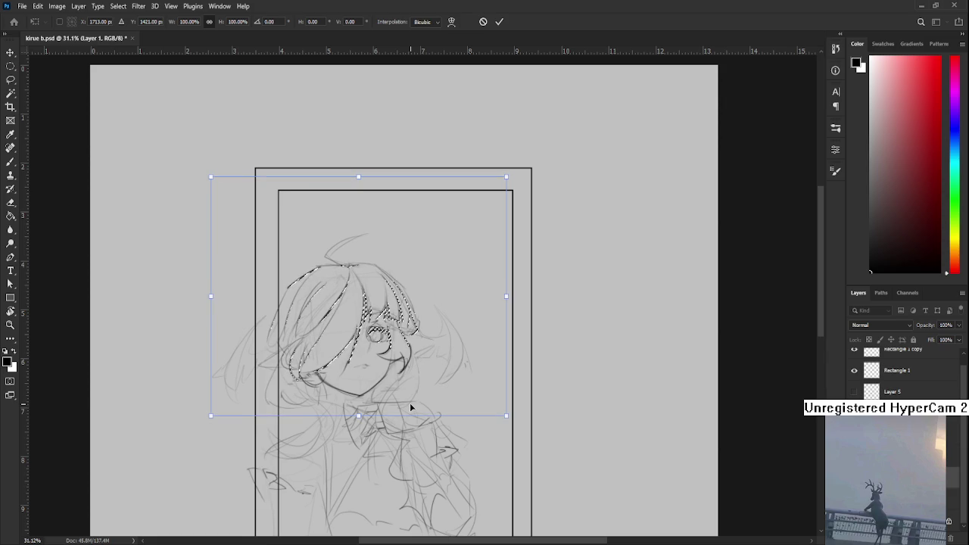
{"action": "key", "text": "Return"}
{"action": "key", "text": "ctrl+d"}
{"action": "scroll", "coordinate": [433, 390], "scroll_direction": "down", "scroll_amount": 3}
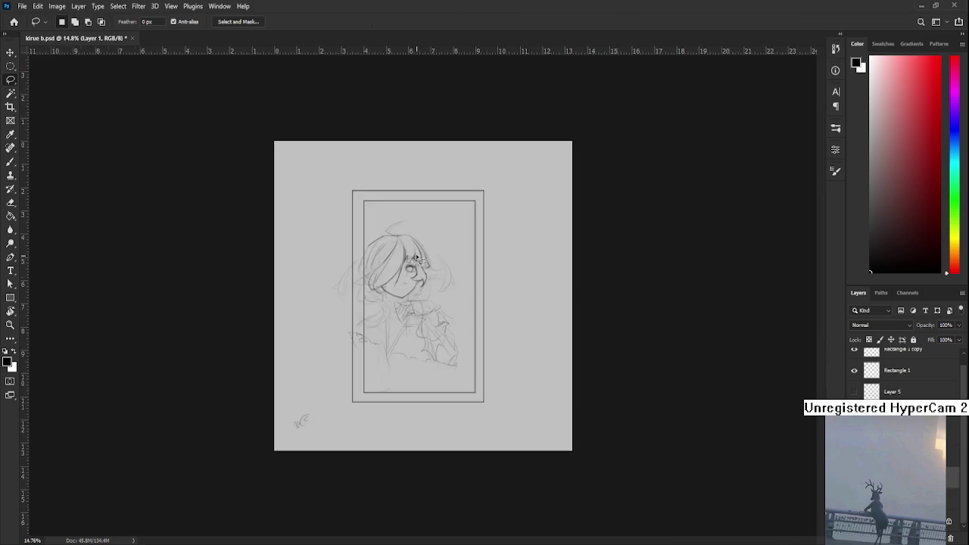
- Zoom to the top of the hair and erase faint sketch lines beside it
{"action": "scroll", "coordinate": [413, 228], "scroll_direction": "up", "scroll_amount": 4}
{"action": "scroll", "coordinate": [413, 228], "scroll_direction": "up", "scroll_amount": 1}
{"action": "scroll", "coordinate": [394, 265], "scroll_direction": "up", "scroll_amount": 2}
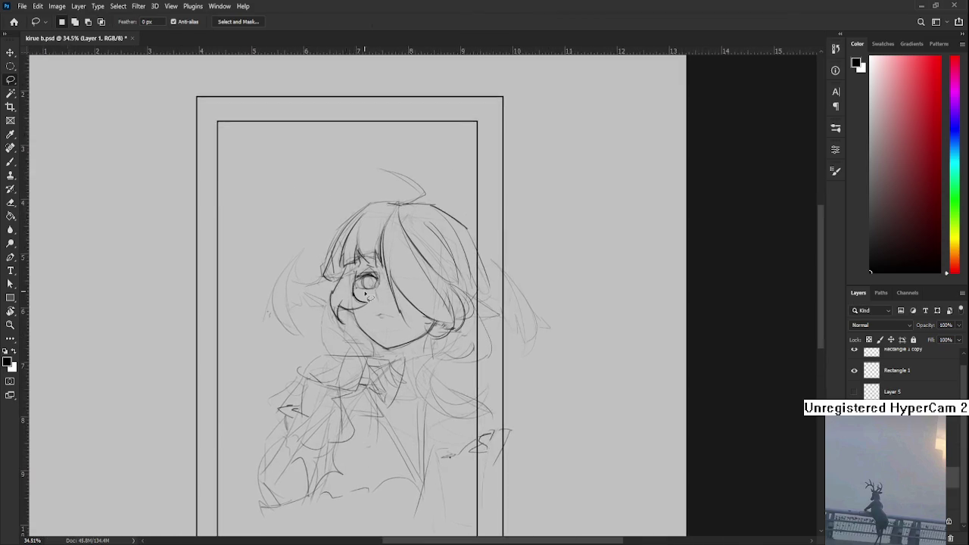
{"action": "scroll", "coordinate": [369, 312], "scroll_direction": "up", "scroll_amount": 2}
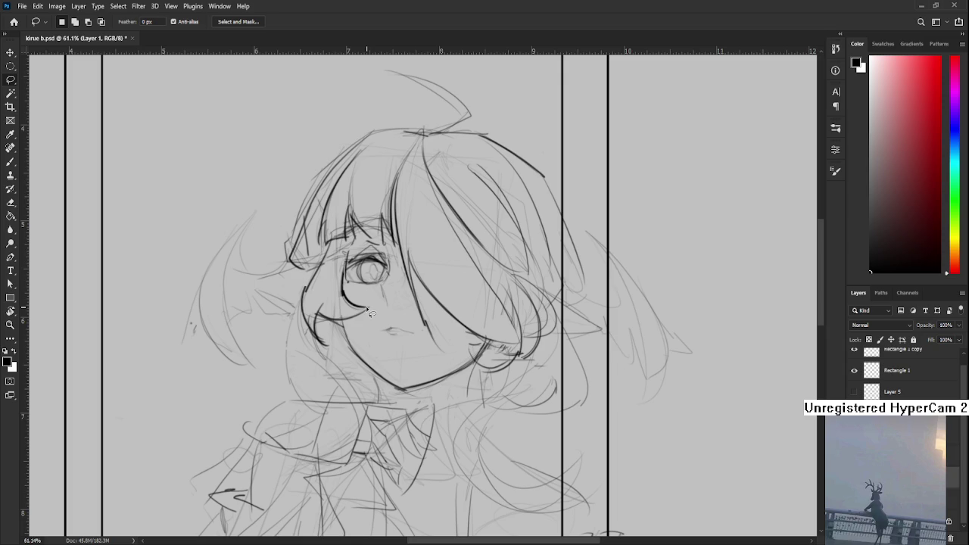
{"action": "scroll", "coordinate": [370, 312], "scroll_direction": "down", "scroll_amount": 2}
{"action": "scroll", "coordinate": [363, 240], "scroll_direction": "up", "scroll_amount": 1}
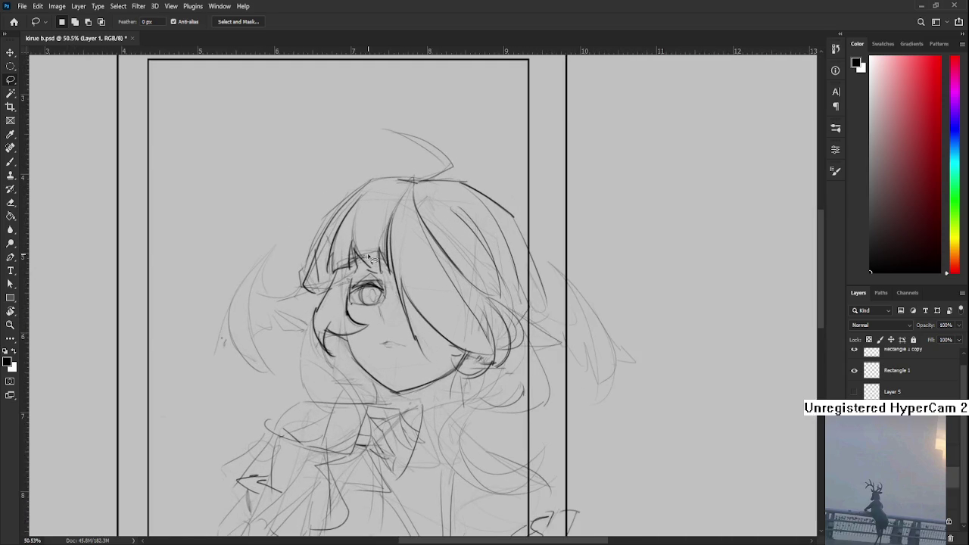
{"action": "left_click_drag", "start_coordinate": [364, 240], "coordinate": [350, 308]}
{"action": "key", "text": "e"}
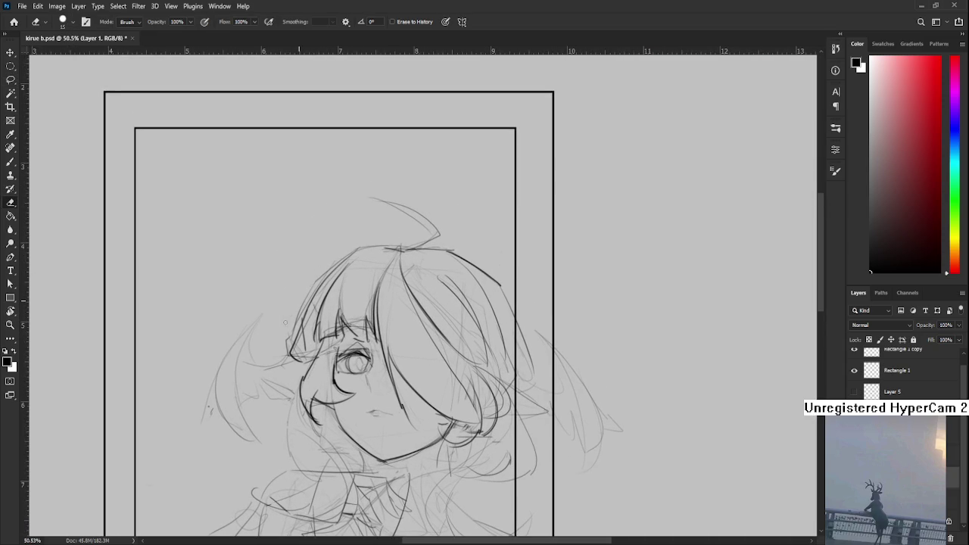
{"action": "left_click_drag", "start_coordinate": [322, 270], "coordinate": [291, 324]}
- Draw a dark stroke along the hair's left edge and erase part of the old upper-left outline
{"action": "key", "text": "b"}
{"action": "mouse_move", "coordinate": [287, 339]}
{"action": "left_mouse_down"}
{"action": "mouse_move", "coordinate": [316, 290]}
{"action": "mouse_move", "coordinate": [363, 245]}
{"action": "left_mouse_up"}
{"action": "key", "text": "e"}
{"action": "key", "text": "ctrl+z"}
{"action": "key", "text": "ctrl+z"}
{"action": "left_click_drag", "start_coordinate": [322, 274], "coordinate": [371, 237]}
{"action": "scroll", "coordinate": [364, 395], "scroll_direction": "down", "scroll_amount": 2}
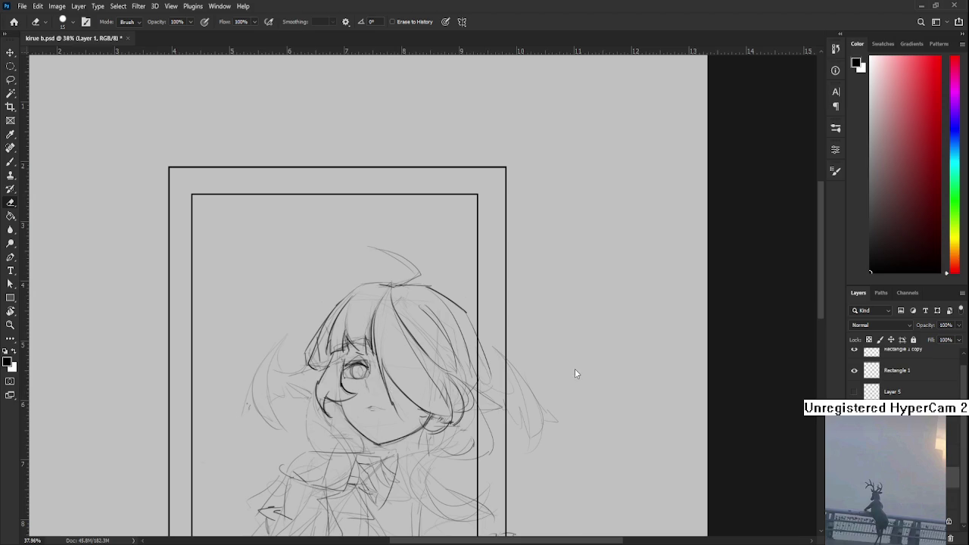
{"action": "scroll", "coordinate": [444, 370], "scroll_direction": "up", "scroll_amount": 2}
{"action": "scroll", "coordinate": [407, 356], "scroll_direction": "down", "scroll_amount": 3}
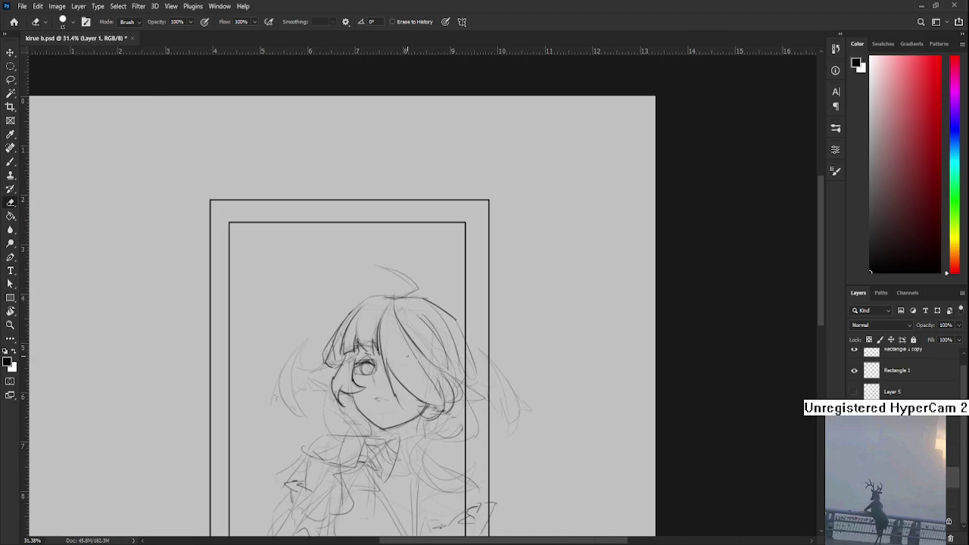
{"action": "scroll", "coordinate": [409, 355], "scroll_direction": "up", "scroll_amount": 2}
{"action": "scroll", "coordinate": [383, 419], "scroll_direction": "down", "scroll_amount": 3}
{"action": "scroll", "coordinate": [381, 379], "scroll_direction": "down", "scroll_amount": 1}
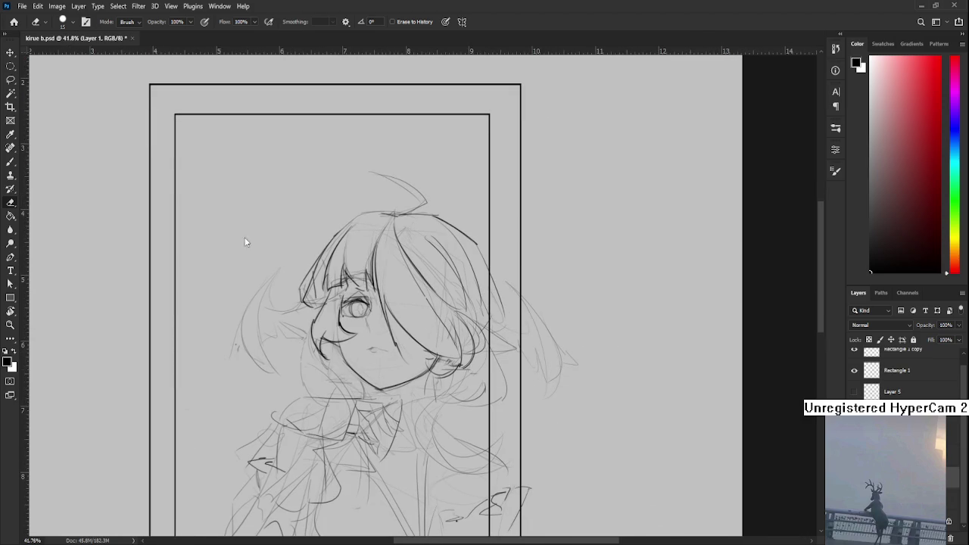
- Reopen the noro.psd reference painting from the recent files home screen
{"action": "left_click", "coordinate": [13, 23]}
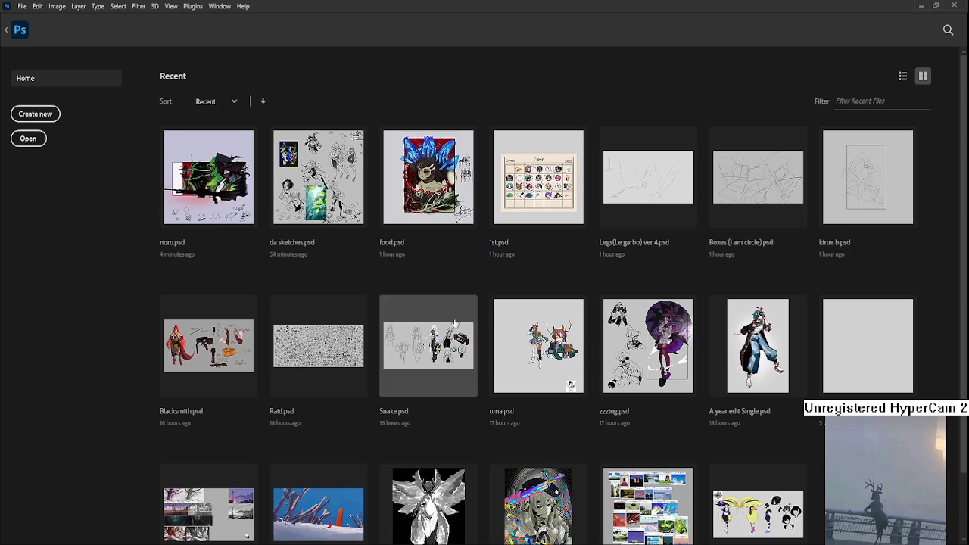
{"action": "left_click", "coordinate": [233, 182]}
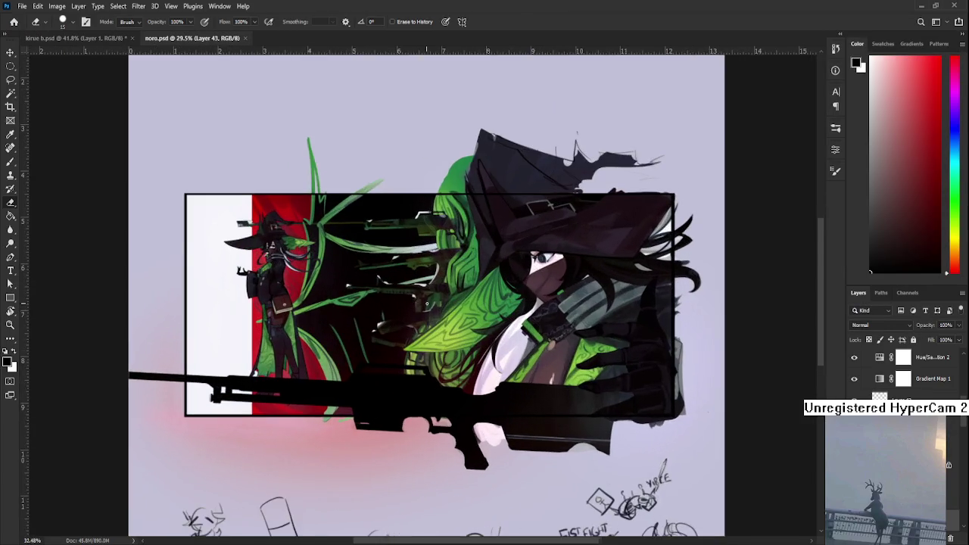
{"action": "scroll", "coordinate": [426, 303], "scroll_direction": "up", "scroll_amount": 5}
{"action": "scroll", "coordinate": [426, 304], "scroll_direction": "up", "scroll_amount": 3}
- Pan and zoom around noro.psd to study the hat brim over the eye
{"action": "mouse_move", "coordinate": [583, 369]}
{"action": "left_mouse_down"}
{"action": "mouse_move", "coordinate": [344, 311]}
{"action": "mouse_move", "coordinate": [334, 393]}
{"action": "left_mouse_up"}
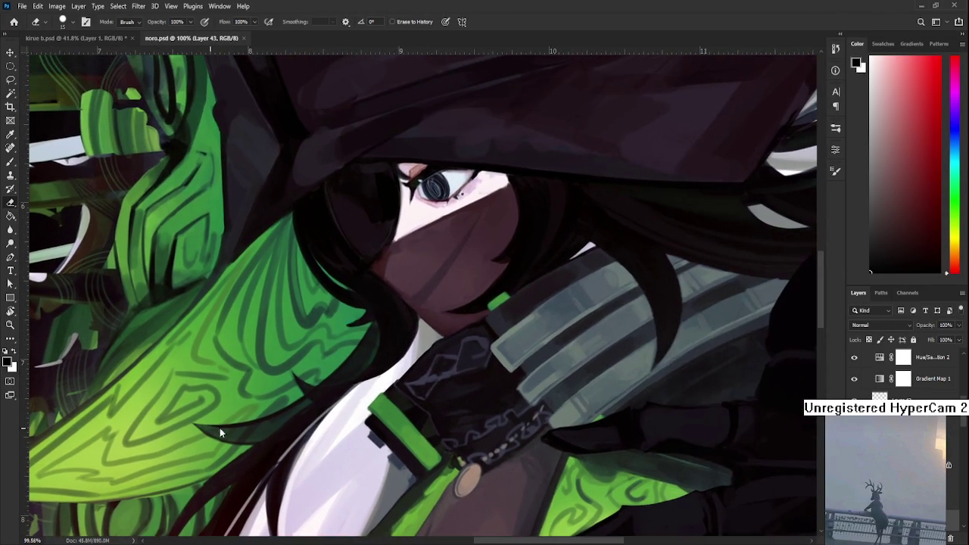
{"action": "scroll", "coordinate": [469, 293], "scroll_direction": "down", "scroll_amount": 2}
{"action": "left_click_drag", "start_coordinate": [469, 294], "coordinate": [394, 441]}
{"action": "scroll", "coordinate": [415, 359], "scroll_direction": "up", "scroll_amount": 3}
{"action": "mouse_move", "coordinate": [416, 359]}
{"action": "left_mouse_down"}
{"action": "mouse_move", "coordinate": [318, 398]}
{"action": "mouse_move", "coordinate": [452, 389]}
{"action": "mouse_move", "coordinate": [504, 435]}
{"action": "left_mouse_up"}
{"action": "scroll", "coordinate": [456, 452], "scroll_direction": "down", "scroll_amount": 3}
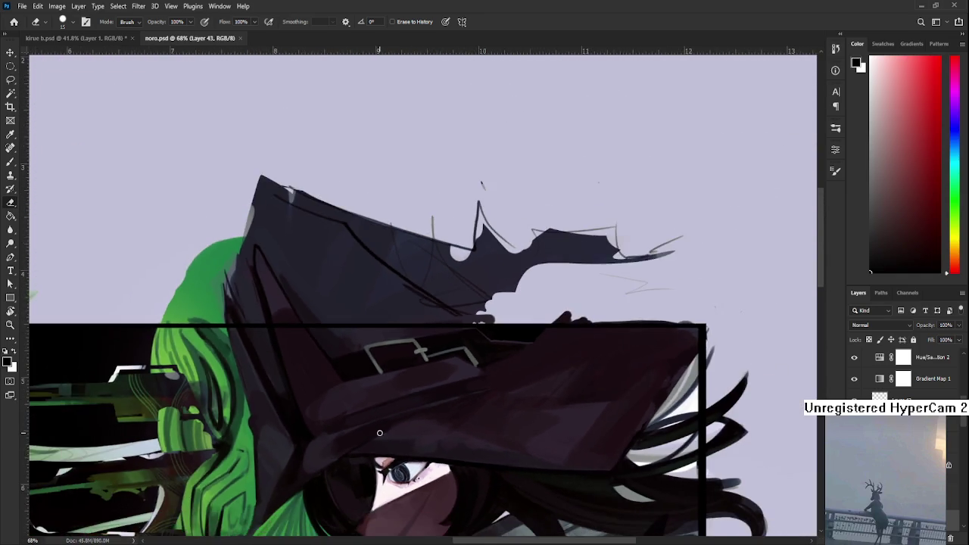
{"action": "scroll", "coordinate": [441, 208], "scroll_direction": "up", "scroll_amount": 1}
{"action": "scroll", "coordinate": [440, 208], "scroll_direction": "up", "scroll_amount": 1}
{"action": "scroll", "coordinate": [416, 243], "scroll_direction": "up", "scroll_amount": 1}
{"action": "scroll", "coordinate": [372, 309], "scroll_direction": "up", "scroll_amount": 1}
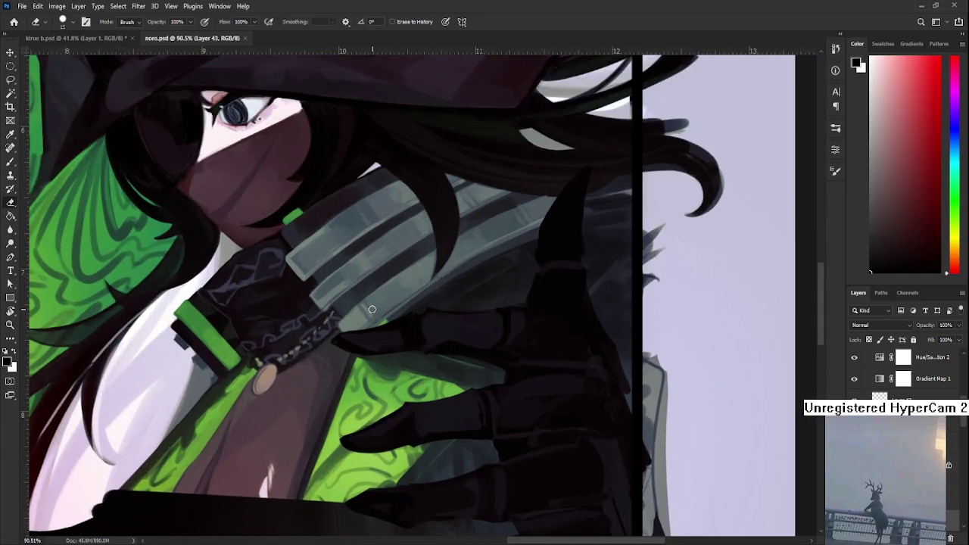
{"action": "scroll", "coordinate": [379, 340], "scroll_direction": "down", "scroll_amount": 2}
{"action": "scroll", "coordinate": [402, 415], "scroll_direction": "down", "scroll_amount": 1}
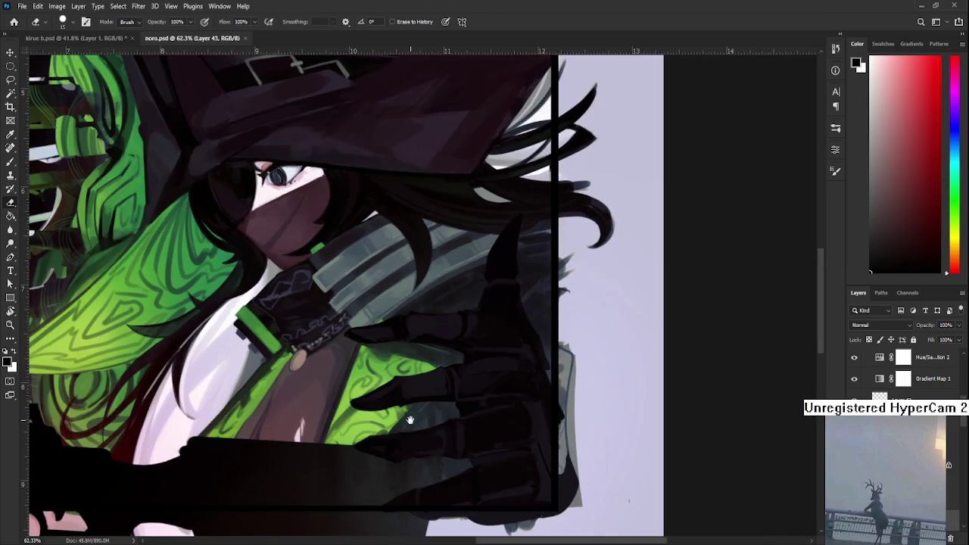
{"action": "scroll", "coordinate": [402, 415], "scroll_direction": "down", "scroll_amount": 1}
{"action": "scroll", "coordinate": [397, 403], "scroll_direction": "down", "scroll_amount": 1}
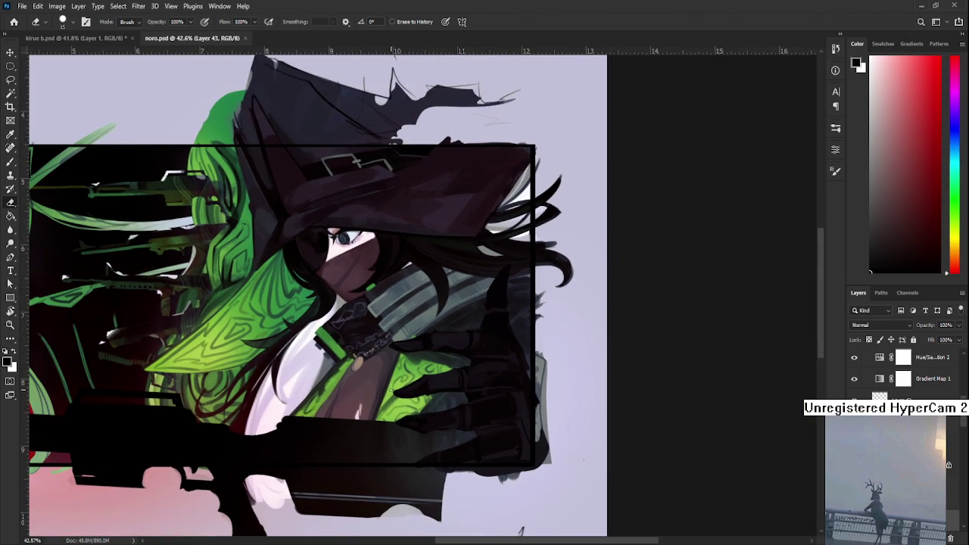
{"action": "scroll", "coordinate": [292, 350], "scroll_direction": "left", "scroll_amount": 5}
{"action": "scroll", "coordinate": [303, 333], "scroll_direction": "left", "scroll_amount": 2}
{"action": "scroll", "coordinate": [314, 314], "scroll_direction": "left", "scroll_amount": 3}
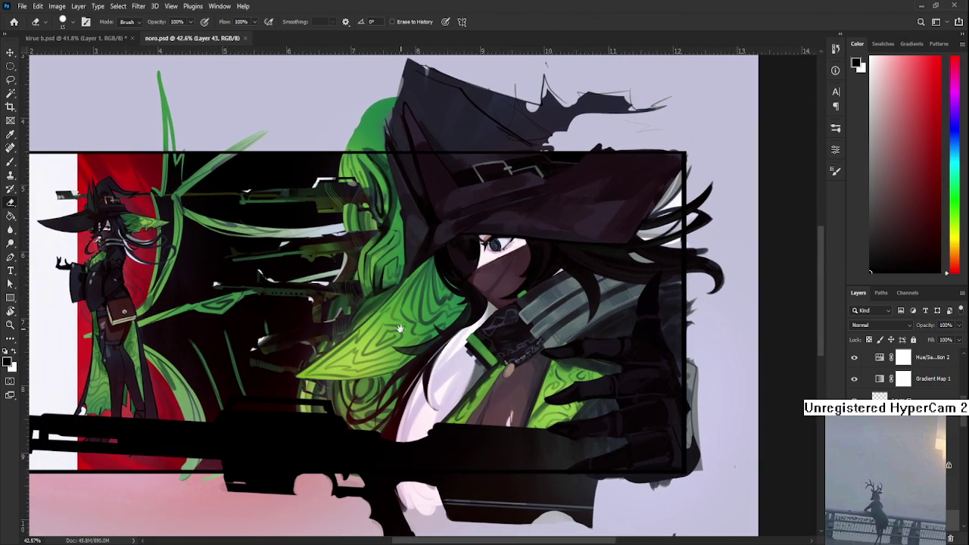
{"action": "left_click_drag", "start_coordinate": [321, 305], "coordinate": [340, 337]}
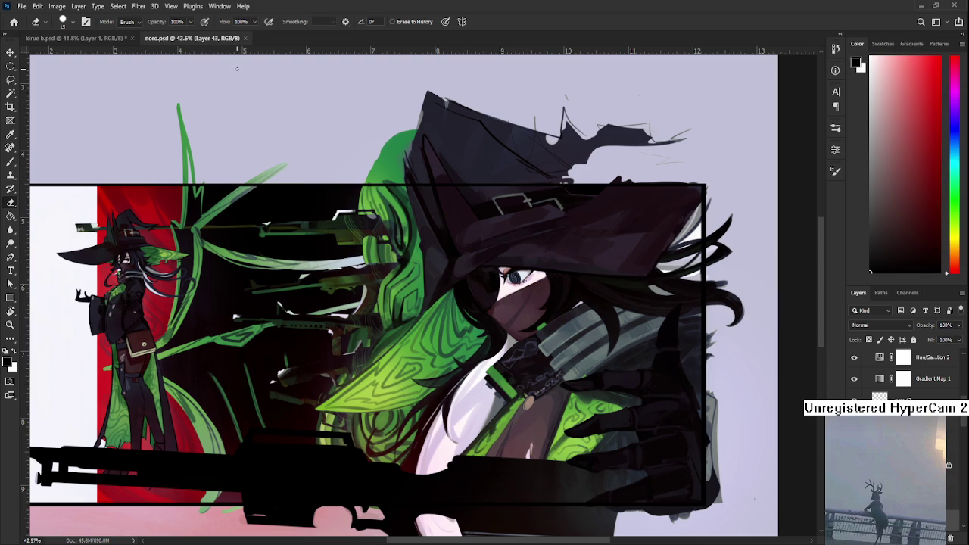
- Close noro.psd and return to the kirue b.psd character sketch
{"action": "left_click", "coordinate": [246, 38]}
{"action": "scroll", "coordinate": [447, 285], "scroll_direction": "down", "scroll_amount": 1}
{"action": "scroll", "coordinate": [447, 285], "scroll_direction": "down", "scroll_amount": 1}
{"action": "key", "text": "ctrl+z"}
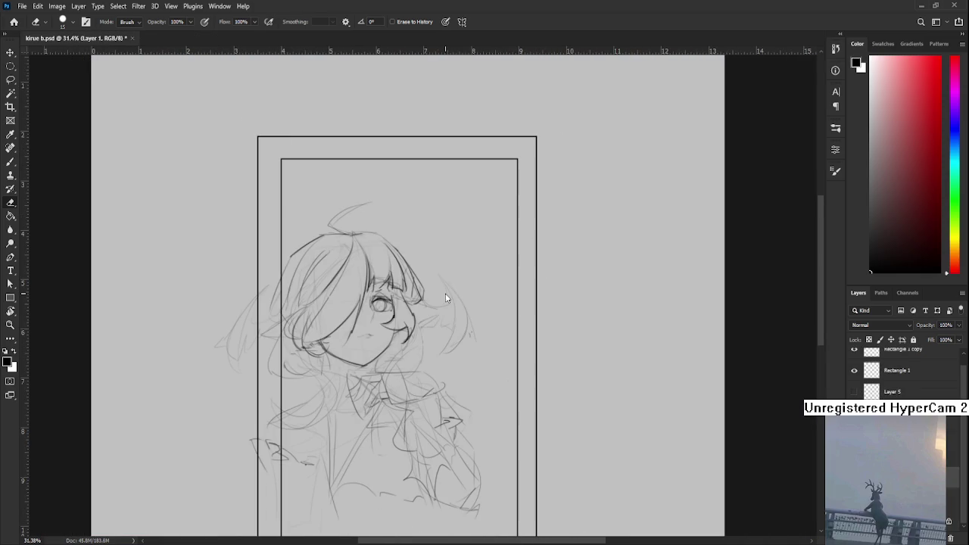
- Zoom into the face, lasso the stray hair stroke on the cheek, and free-transform it
{"action": "scroll", "coordinate": [446, 294], "scroll_direction": "up", "scroll_amount": 1}
{"action": "scroll", "coordinate": [445, 294], "scroll_direction": "up", "scroll_amount": 1}
{"action": "scroll", "coordinate": [443, 299], "scroll_direction": "up", "scroll_amount": 1}
{"action": "scroll", "coordinate": [435, 310], "scroll_direction": "up", "scroll_amount": 1}
{"action": "scroll", "coordinate": [424, 341], "scroll_direction": "up", "scroll_amount": 1}
{"action": "scroll", "coordinate": [412, 363], "scroll_direction": "left", "scroll_amount": 2}
{"action": "scroll", "coordinate": [412, 363], "scroll_direction": "down", "scroll_amount": 3}
{"action": "scroll", "coordinate": [409, 365], "scroll_direction": "up", "scroll_amount": 2}
{"action": "scroll", "coordinate": [406, 367], "scroll_direction": "up", "scroll_amount": 1}
{"action": "left_click_drag", "start_coordinate": [406, 367], "coordinate": [443, 344]}
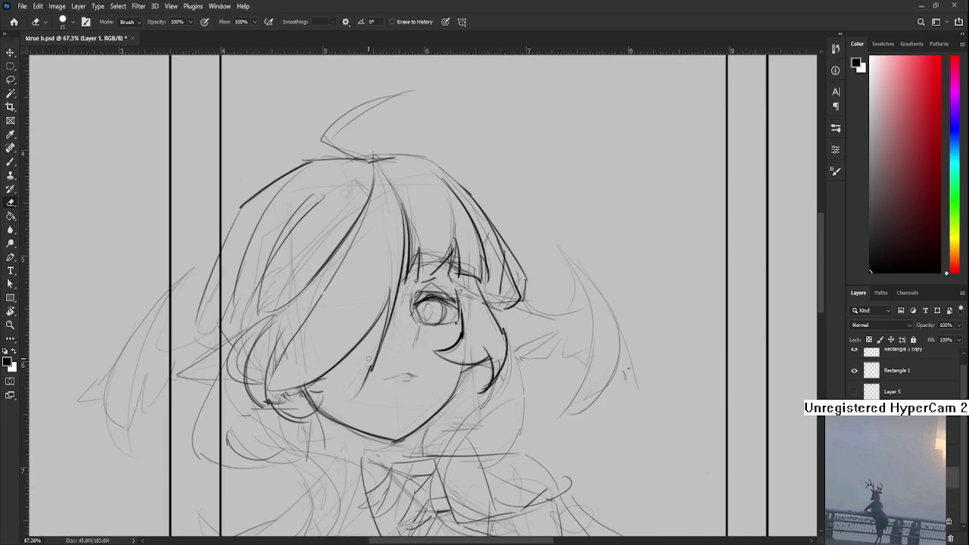
{"action": "key", "text": "l"}
{"action": "left_click_drag", "start_coordinate": [372, 357], "coordinate": [379, 384]}
{"action": "key", "text": "ctrl+t"}
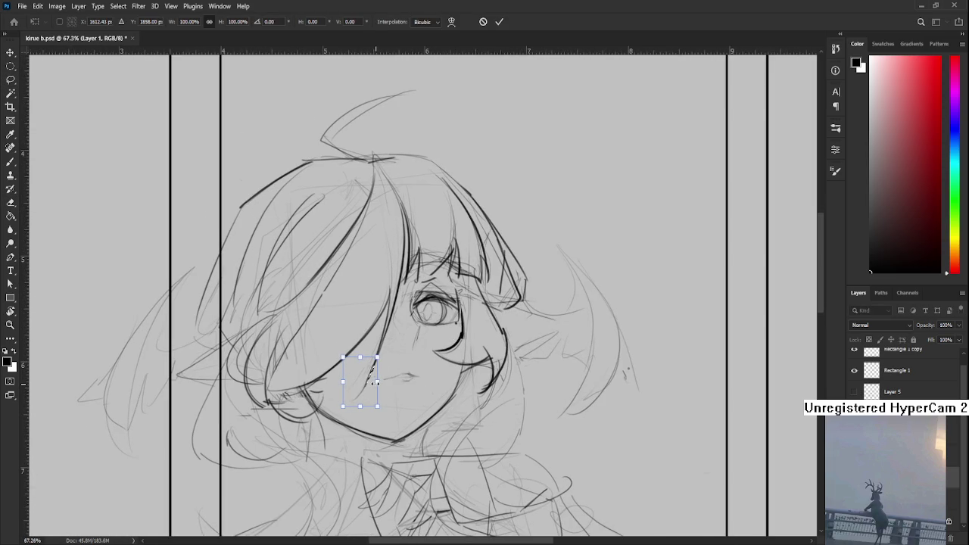
{"action": "key", "text": "Return"}
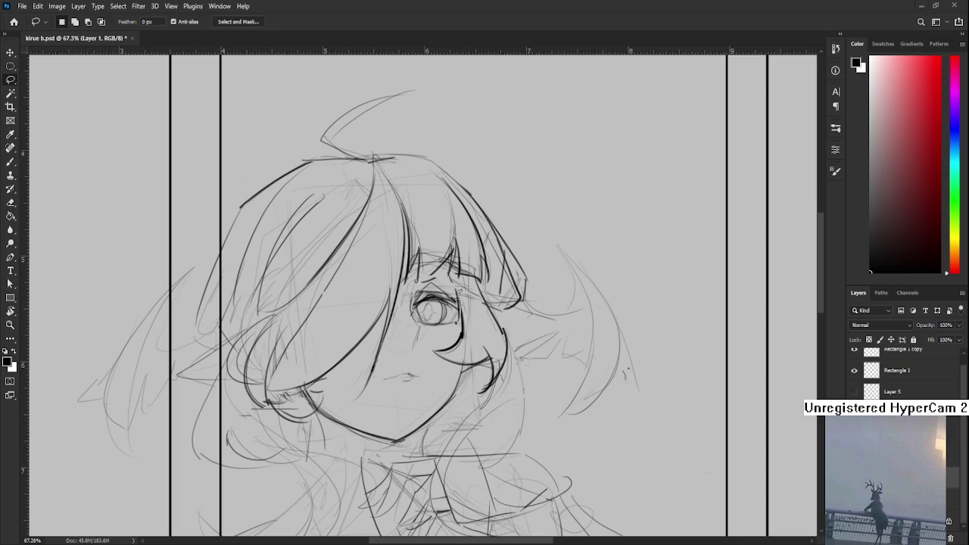
{"action": "scroll", "coordinate": [474, 330], "scroll_direction": "down", "scroll_amount": 2}
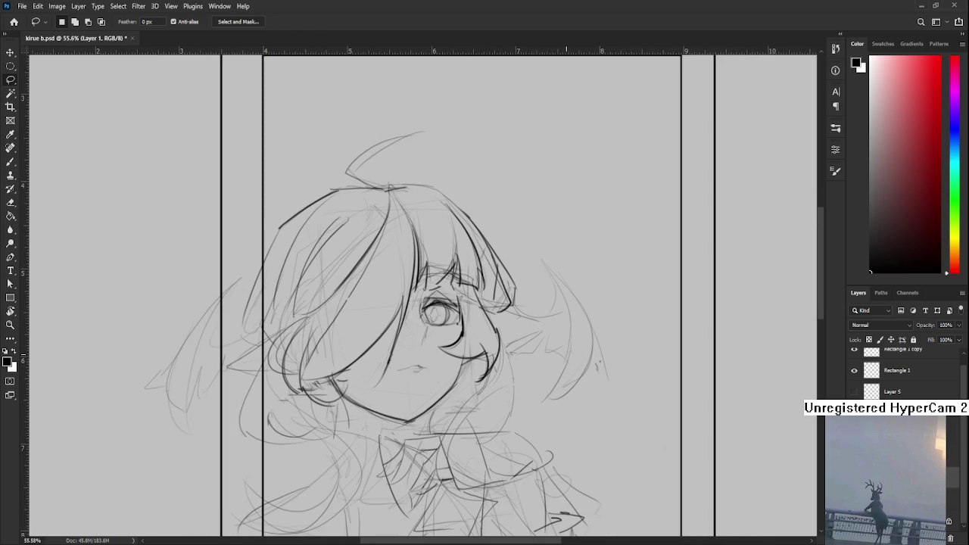
{"action": "scroll", "coordinate": [559, 354], "scroll_direction": "down", "scroll_amount": 1}
{"action": "scroll", "coordinate": [559, 354], "scroll_direction": "down", "scroll_amount": 1}
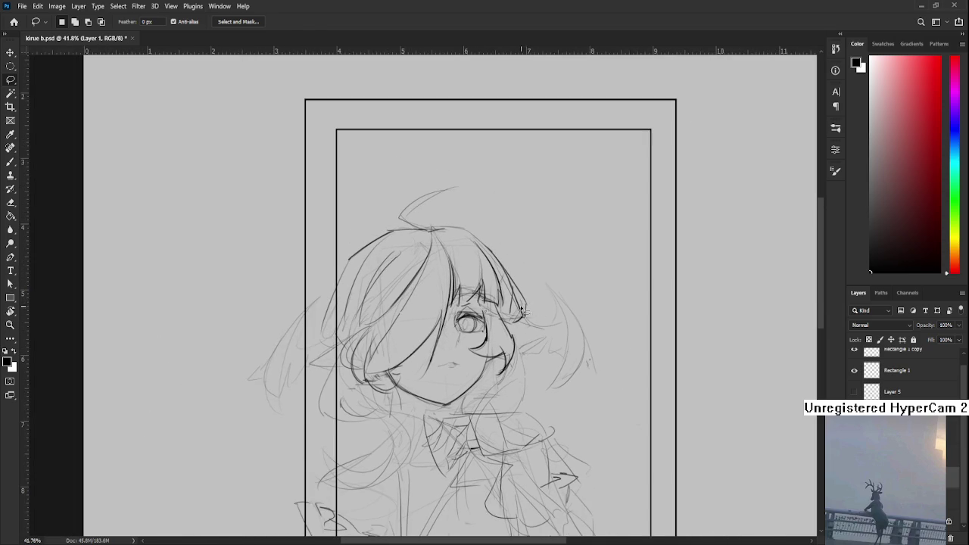
- Brush the upper and lower edges of a pointed ear beside the face
{"action": "left_click_drag", "start_coordinate": [528, 307], "coordinate": [504, 318]}
{"action": "key", "text": "b"}
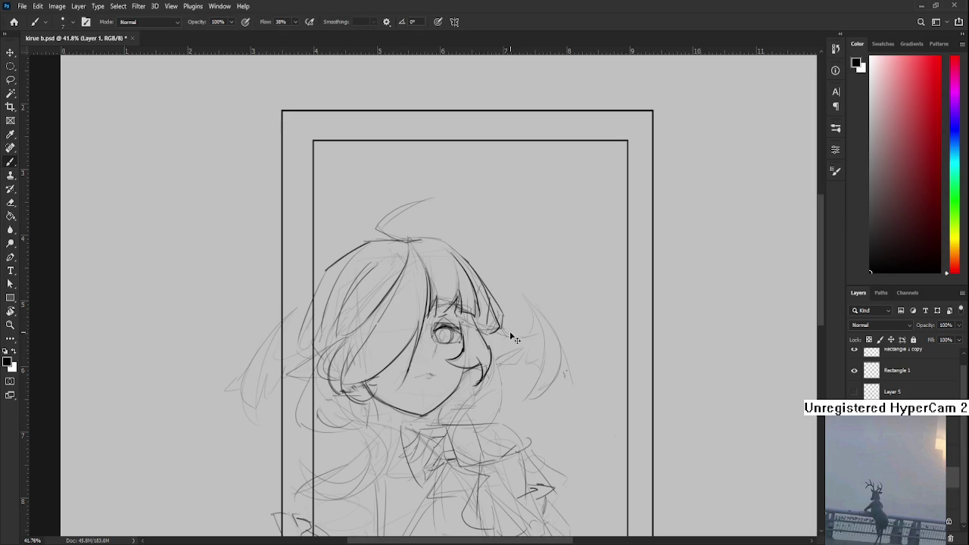
{"action": "mouse_move", "coordinate": [490, 331]}
{"action": "left_mouse_down"}
{"action": "mouse_move", "coordinate": [526, 342]}
{"action": "mouse_move", "coordinate": [494, 359]}
{"action": "left_mouse_up"}
{"action": "key", "text": "ctrl+z"}
{"action": "left_click_drag", "start_coordinate": [528, 342], "coordinate": [496, 354]}
- Add a dark accent line inside the ear and a small sparkle at its tip
{"action": "left_click_drag", "start_coordinate": [511, 350], "coordinate": [512, 358]}
{"action": "left_click_drag", "start_coordinate": [512, 356], "coordinate": [523, 368]}
{"action": "key", "text": "ctrl+z"}
{"action": "key", "text": "ctrl+z"}
{"action": "mouse_move", "coordinate": [512, 351]}
{"action": "left_mouse_down"}
{"action": "mouse_move", "coordinate": [514, 372]}
{"action": "mouse_move", "coordinate": [521, 362]}
{"action": "left_mouse_up"}
{"action": "key", "text": "ctrl+z"}
- Lasso the ear tip, adjust it with a free transform, and deselect
{"action": "left_click_drag", "start_coordinate": [500, 366], "coordinate": [503, 323]}
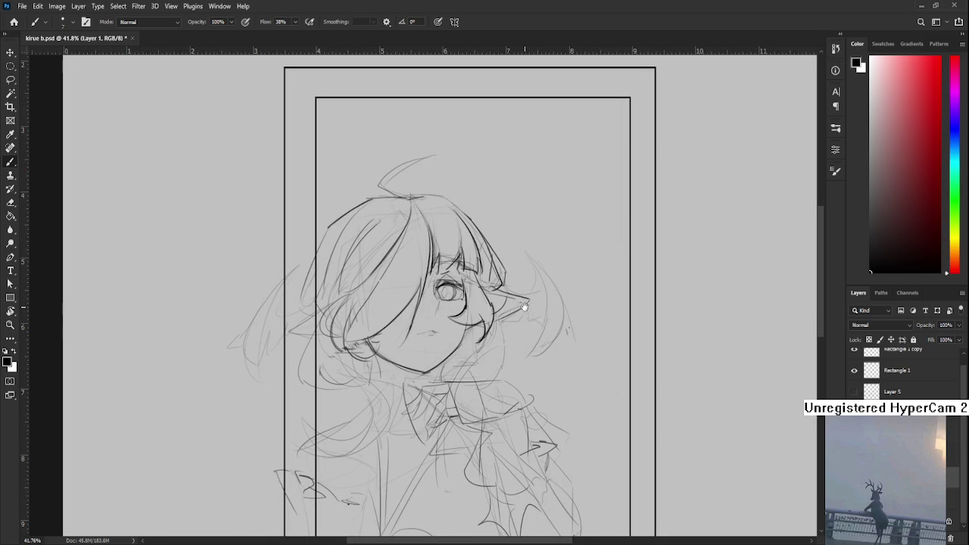
{"action": "left_click_drag", "start_coordinate": [521, 306], "coordinate": [504, 311]}
{"action": "key", "text": "l"}
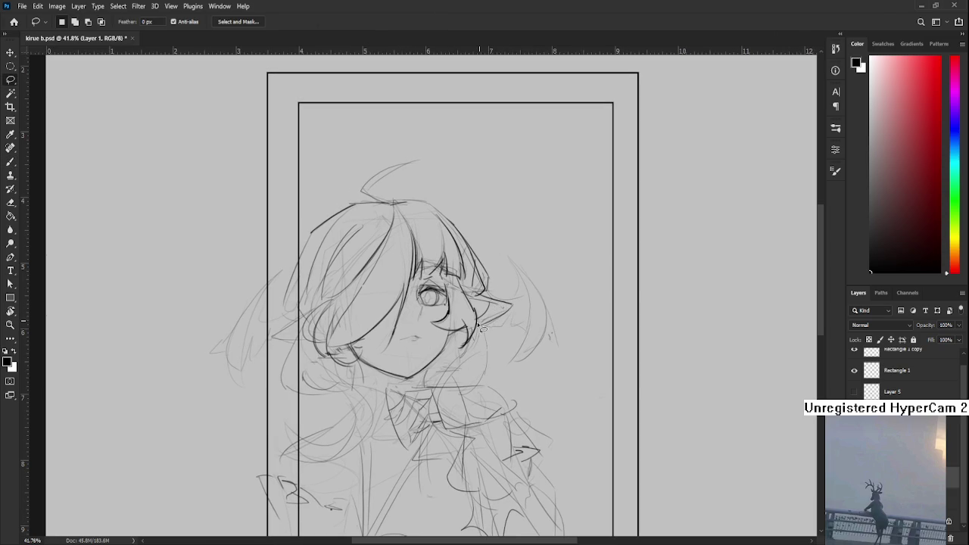
{"action": "left_click_drag", "start_coordinate": [477, 324], "coordinate": [502, 320]}
{"action": "key", "text": "ctrl+t"}
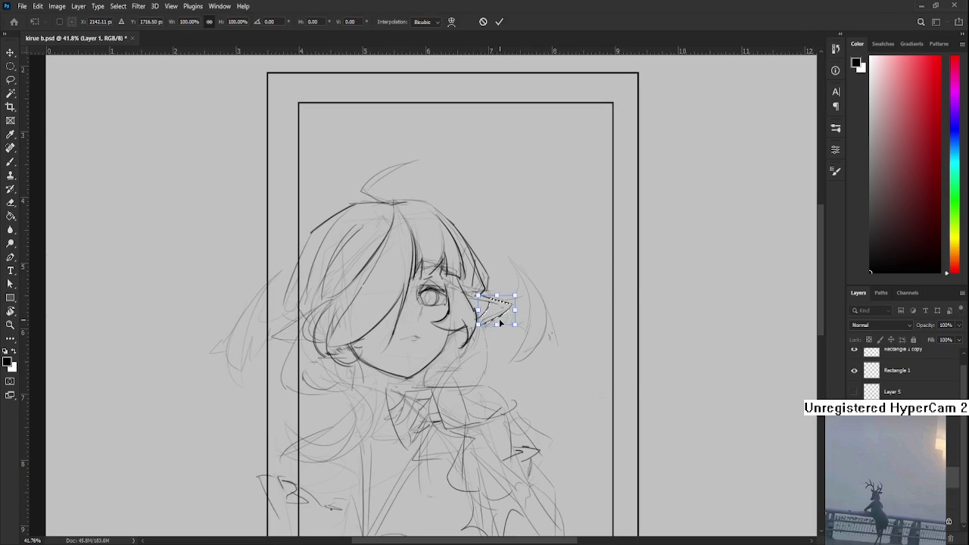
{"action": "key", "text": "Return"}
{"action": "key", "text": "ctrl+d"}
- Try a stroke along the left of the hair, then undo it as too long
{"action": "key", "text": "e"}
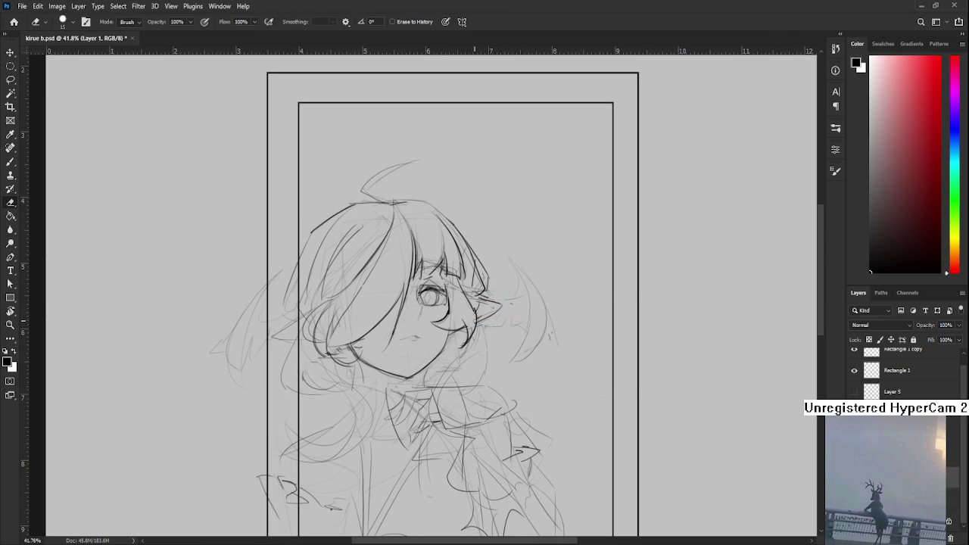
{"action": "key", "text": "b"}
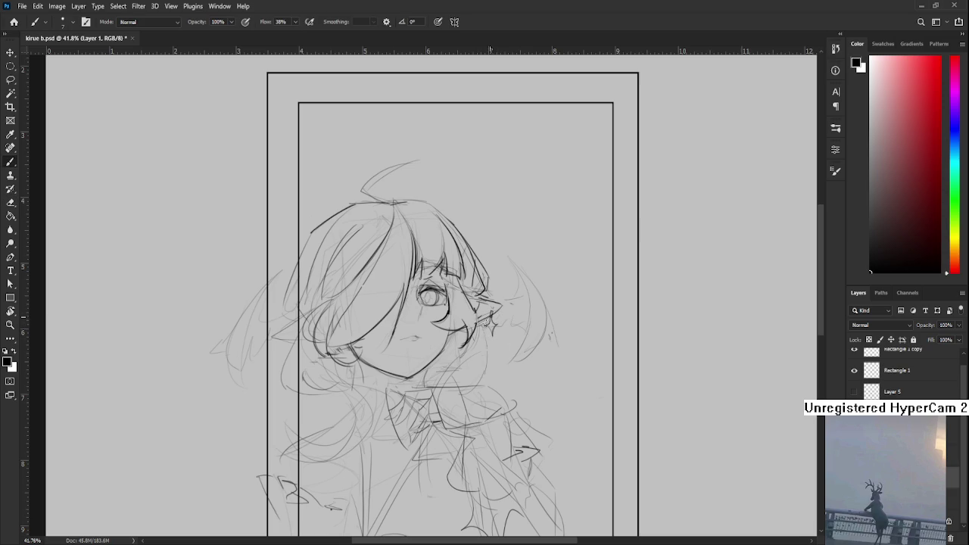
{"action": "mouse_move", "coordinate": [394, 297]}
{"action": "left_mouse_down"}
{"action": "mouse_move", "coordinate": [437, 311]}
{"action": "mouse_move", "coordinate": [434, 298]}
{"action": "left_mouse_up"}
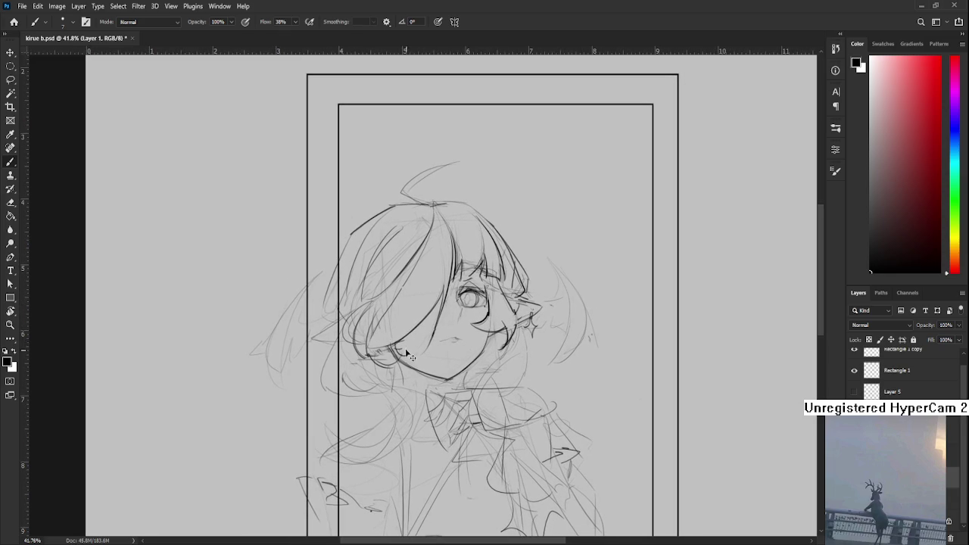
{"action": "key", "text": "e"}
{"action": "mouse_move", "coordinate": [402, 346]}
{"action": "left_mouse_down"}
{"action": "mouse_move", "coordinate": [420, 348]}
{"action": "mouse_move", "coordinate": [399, 362]}
{"action": "left_mouse_up"}
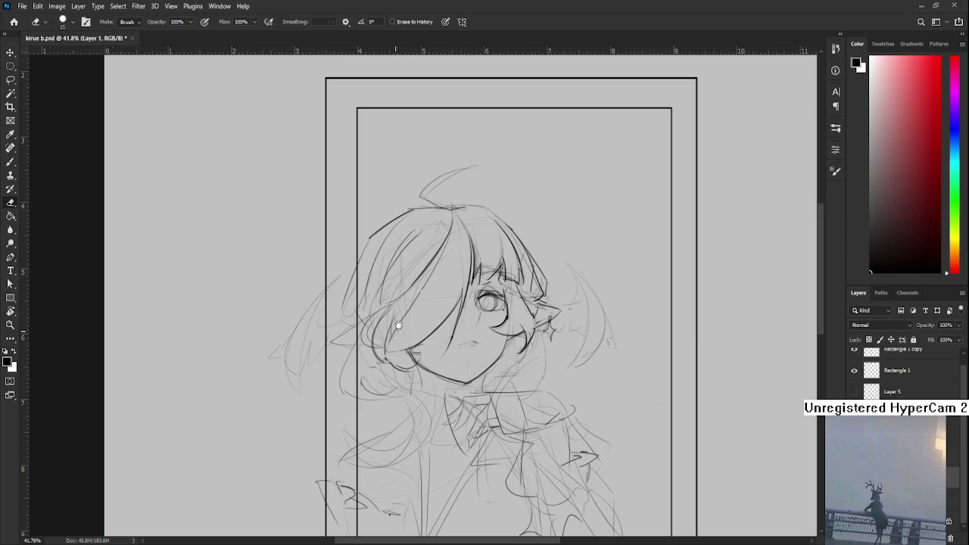
{"action": "scroll", "coordinate": [401, 326], "scroll_direction": "left", "scroll_amount": 1}
{"action": "scroll", "coordinate": [370, 307], "scroll_direction": "left", "scroll_amount": 1}
{"action": "key", "text": "b"}
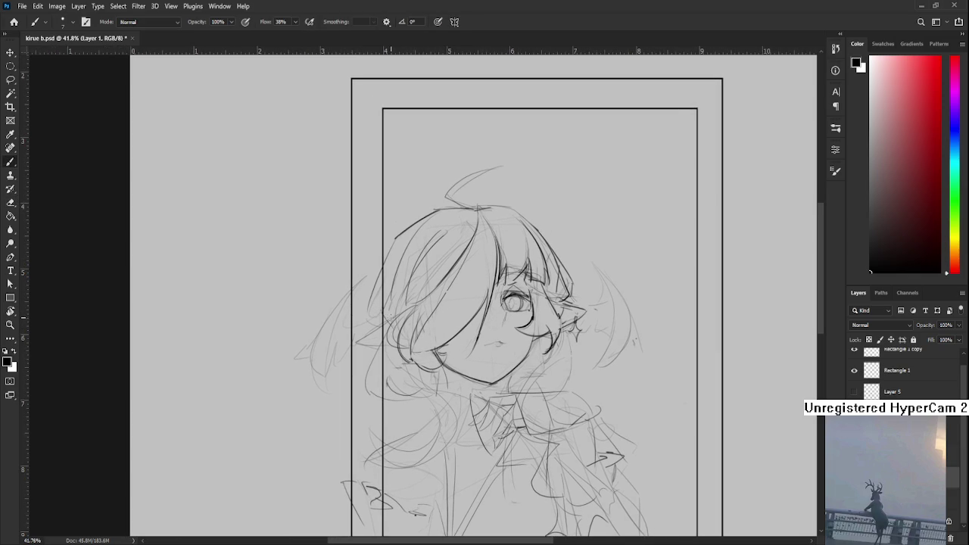
{"action": "mouse_move", "coordinate": [357, 344]}
{"action": "left_mouse_down"}
{"action": "mouse_move", "coordinate": [391, 349]}
{"action": "mouse_move", "coordinate": [377, 348]}
{"action": "left_mouse_up"}
{"action": "key", "text": "ctrl+z"}
{"action": "key", "text": "ctrl+z"}
- Rotate the canvas view slightly and reposition the sketch for more brushwork
{"action": "key", "text": "e"}
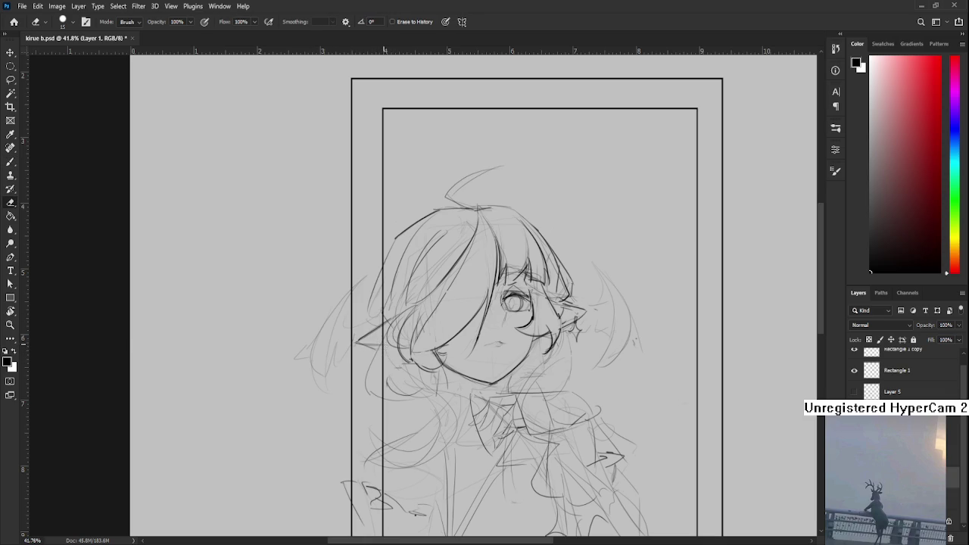
{"action": "key", "text": "b"}
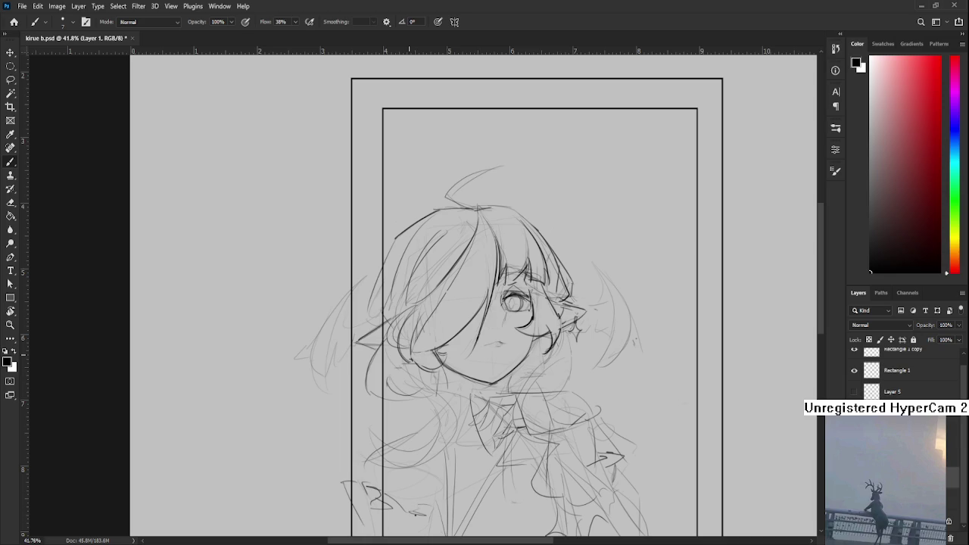
{"action": "key", "text": "r"}
{"action": "left_click_drag", "start_coordinate": [407, 324], "coordinate": [392, 331]}
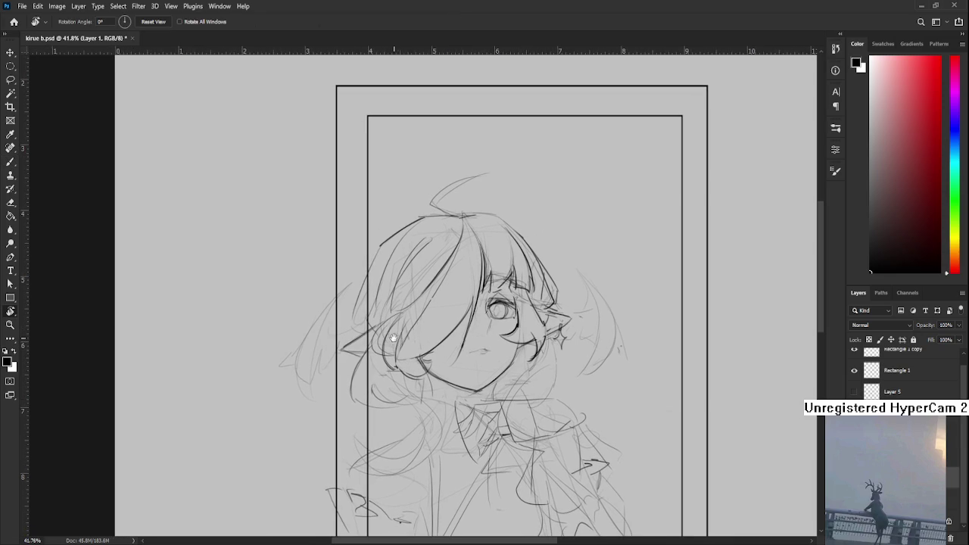
{"action": "key", "text": "b"}
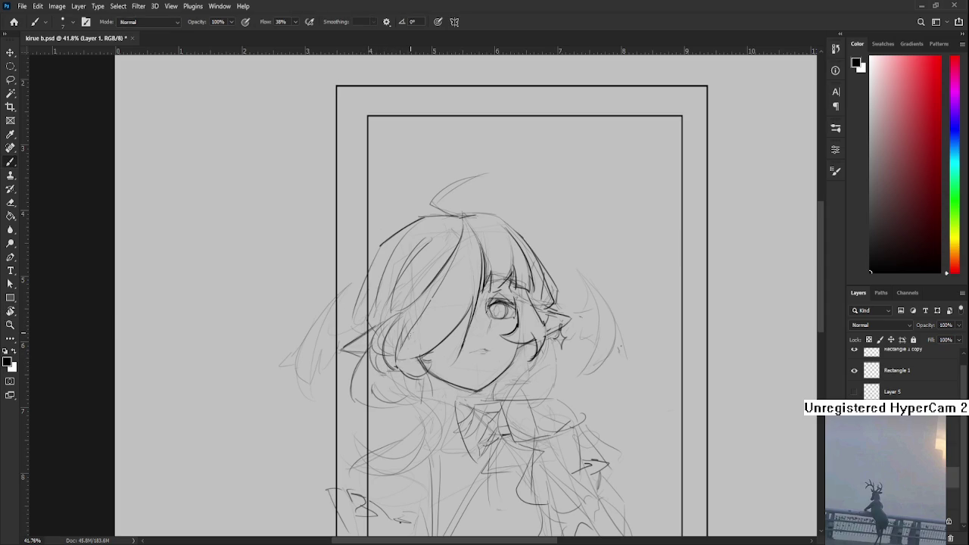
{"action": "scroll", "coordinate": [418, 311], "scroll_direction": "down", "scroll_amount": 3}
{"action": "scroll", "coordinate": [431, 299], "scroll_direction": "up", "scroll_amount": 1}
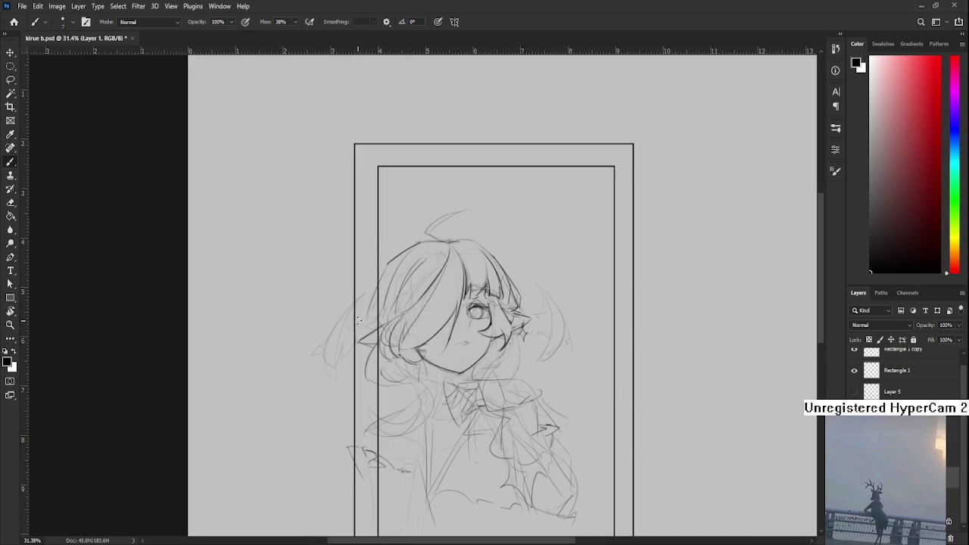
{"action": "scroll", "coordinate": [358, 323], "scroll_direction": "up", "scroll_amount": 2}
{"action": "left_click_drag", "start_coordinate": [385, 295], "coordinate": [371, 327]}
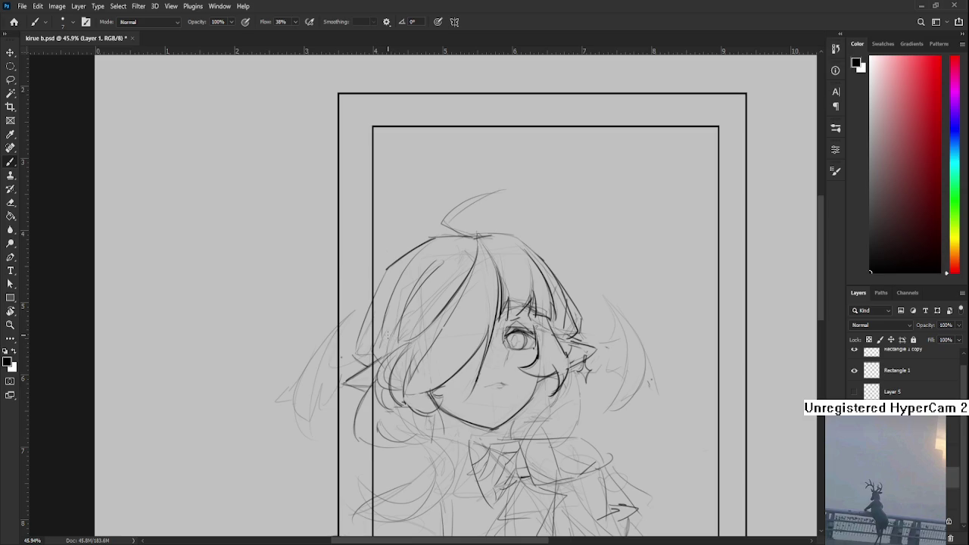
- Sketch the outline and an inner strand of the left hair lock, undoing trial strokes
{"action": "mouse_move", "coordinate": [365, 327]}
{"action": "left_mouse_down"}
{"action": "mouse_move", "coordinate": [384, 317]}
{"action": "mouse_move", "coordinate": [309, 407]}
{"action": "left_mouse_up"}
{"action": "key", "text": "ctrl+z"}
{"action": "key", "text": "ctrl+shift+z"}
{"action": "key", "text": "ctrl+z"}
{"action": "left_click_drag", "start_coordinate": [371, 299], "coordinate": [309, 409]}
{"action": "key", "text": "ctrl+z"}
{"action": "mouse_move", "coordinate": [374, 302]}
{"action": "left_mouse_down"}
{"action": "mouse_move", "coordinate": [313, 403]}
{"action": "mouse_move", "coordinate": [328, 425]}
{"action": "left_mouse_up"}
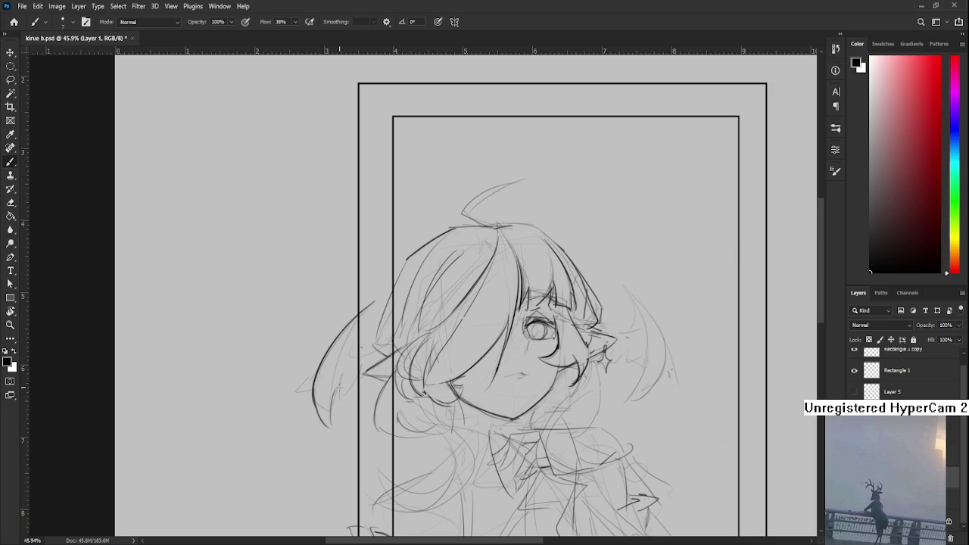
{"action": "left_click_drag", "start_coordinate": [348, 371], "coordinate": [339, 412]}
{"action": "key", "text": "ctrl+z"}
- Retry the outer left hair stroke beside the frame line several times
{"action": "key", "text": "ctrl+z"}
{"action": "key", "text": "ctrl+z"}
{"action": "left_click_drag", "start_coordinate": [420, 303], "coordinate": [326, 370]}
{"action": "key", "text": "ctrl+z"}
{"action": "left_click_drag", "start_coordinate": [352, 297], "coordinate": [327, 366]}
{"action": "key", "text": "ctrl+z"}
{"action": "left_click_drag", "start_coordinate": [353, 292], "coordinate": [328, 363]}
{"action": "key", "text": "ctrl+z"}
{"action": "key", "text": "ctrl+z"}
{"action": "left_click_drag", "start_coordinate": [351, 295], "coordinate": [326, 361]}
{"action": "key", "text": "ctrl+z"}
{"action": "key", "text": "ctrl+z"}
{"action": "left_click_drag", "start_coordinate": [349, 303], "coordinate": [327, 371]}
{"action": "key", "text": "ctrl+z"}
{"action": "left_click_drag", "start_coordinate": [353, 294], "coordinate": [326, 348]}
{"action": "key", "text": "ctrl+z"}
{"action": "key", "text": "ctrl+z"}
{"action": "left_click_drag", "start_coordinate": [353, 294], "coordinate": [303, 416]}
{"action": "key", "text": "ctrl+z"}
{"action": "key", "text": "ctrl+z"}
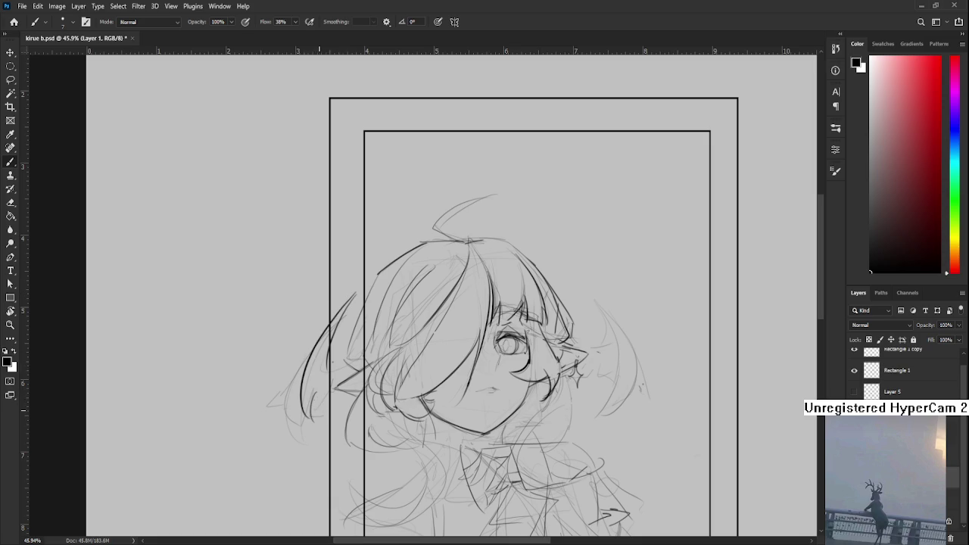
- Add a short stroke near the frame's left edge and a new left hair strand
{"action": "left_click_drag", "start_coordinate": [341, 338], "coordinate": [324, 371]}
{"action": "key", "text": "ctrl+z"}
{"action": "left_click_drag", "start_coordinate": [345, 309], "coordinate": [329, 367]}
{"action": "key", "text": "ctrl+z"}
{"action": "left_click_drag", "start_coordinate": [328, 365], "coordinate": [338, 346]}
{"action": "key", "text": "e"}
{"action": "key", "text": "b"}
{"action": "mouse_move", "coordinate": [342, 294]}
{"action": "left_mouse_down"}
{"action": "mouse_move", "coordinate": [354, 306]}
{"action": "mouse_move", "coordinate": [321, 397]}
{"action": "left_mouse_up"}
{"action": "key", "text": "ctrl+z"}
{"action": "key", "text": "ctrl+z"}
{"action": "left_click_drag", "start_coordinate": [338, 341], "coordinate": [324, 412]}
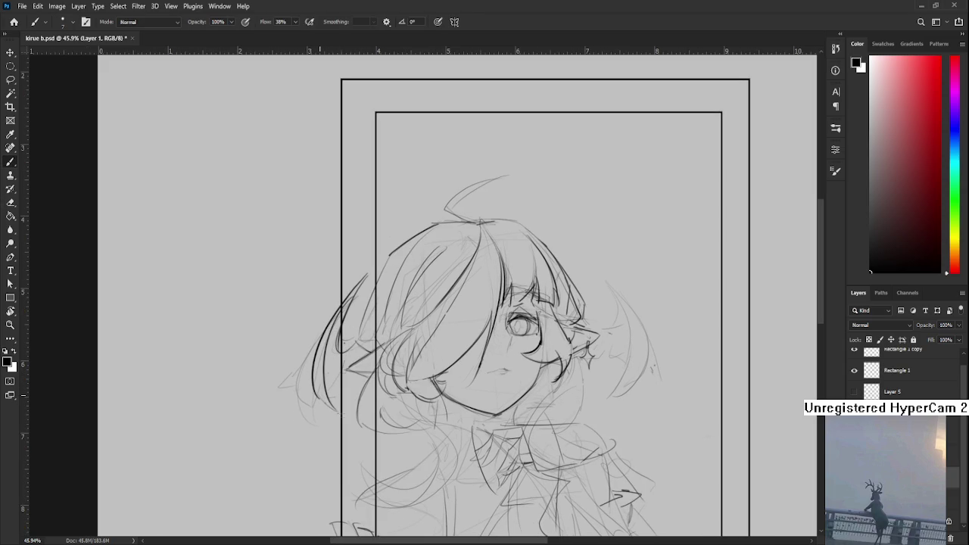
- Draw a long curved strand falling beside the right side of the head
{"action": "mouse_move", "coordinate": [418, 368]}
{"action": "left_mouse_down"}
{"action": "mouse_move", "coordinate": [545, 328]}
{"action": "mouse_move", "coordinate": [469, 338]}
{"action": "mouse_move", "coordinate": [518, 326]}
{"action": "left_mouse_up"}
{"action": "left_click_drag", "start_coordinate": [479, 280], "coordinate": [493, 299]}
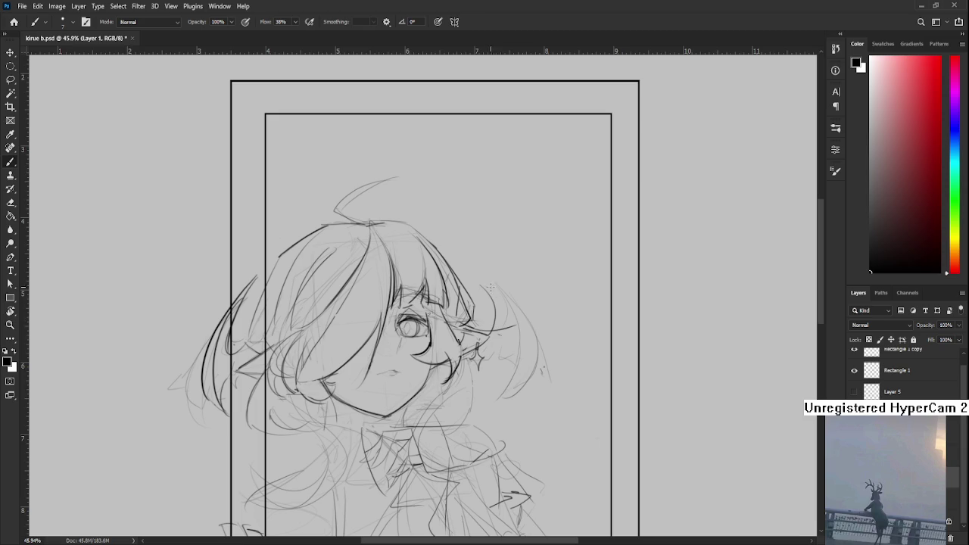
{"action": "left_click_drag", "start_coordinate": [482, 283], "coordinate": [500, 397]}
{"action": "key", "text": "ctrl+z"}
{"action": "left_click_drag", "start_coordinate": [506, 317], "coordinate": [493, 409]}
{"action": "left_click_drag", "start_coordinate": [530, 340], "coordinate": [533, 385]}
{"action": "left_click_drag", "start_coordinate": [532, 339], "coordinate": [534, 382]}
{"action": "key", "text": "ctrl+z"}
{"action": "left_click_drag", "start_coordinate": [508, 312], "coordinate": [502, 400]}
- Add the outer curved strand down the hair's right edge with a short accent stroke
{"action": "left_click_drag", "start_coordinate": [530, 338], "coordinate": [535, 388]}
{"action": "key", "text": "ctrl+z"}
{"action": "left_click_drag", "start_coordinate": [515, 303], "coordinate": [534, 383]}
{"action": "key", "text": "ctrl+z"}
{"action": "mouse_move", "coordinate": [485, 280]}
{"action": "left_mouse_down"}
{"action": "mouse_move", "coordinate": [518, 314]}
{"action": "mouse_move", "coordinate": [538, 379]}
{"action": "left_mouse_up"}
{"action": "key", "text": "ctrl+z"}
{"action": "key", "text": "ctrl+z"}
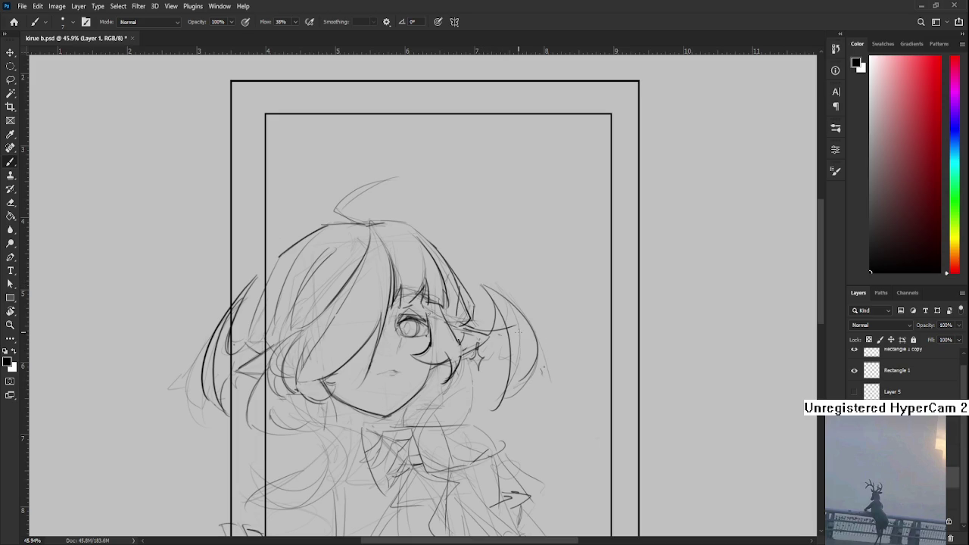
{"action": "key", "text": "ctrl+z"}
{"action": "key", "text": "ctrl+z"}
{"action": "mouse_move", "coordinate": [485, 284]}
{"action": "left_mouse_down"}
{"action": "mouse_move", "coordinate": [533, 363]}
{"action": "mouse_move", "coordinate": [519, 394]}
{"action": "left_mouse_up"}
{"action": "key", "text": "ctrl+z"}
{"action": "left_click_drag", "start_coordinate": [536, 338], "coordinate": [530, 384]}
{"action": "key", "text": "ctrl+z"}
{"action": "key", "text": "ctrl+z"}
{"action": "mouse_move", "coordinate": [532, 339]}
{"action": "left_mouse_down"}
{"action": "mouse_move", "coordinate": [531, 368]}
{"action": "mouse_move", "coordinate": [498, 406]}
{"action": "mouse_move", "coordinate": [519, 401]}
{"action": "left_mouse_up"}
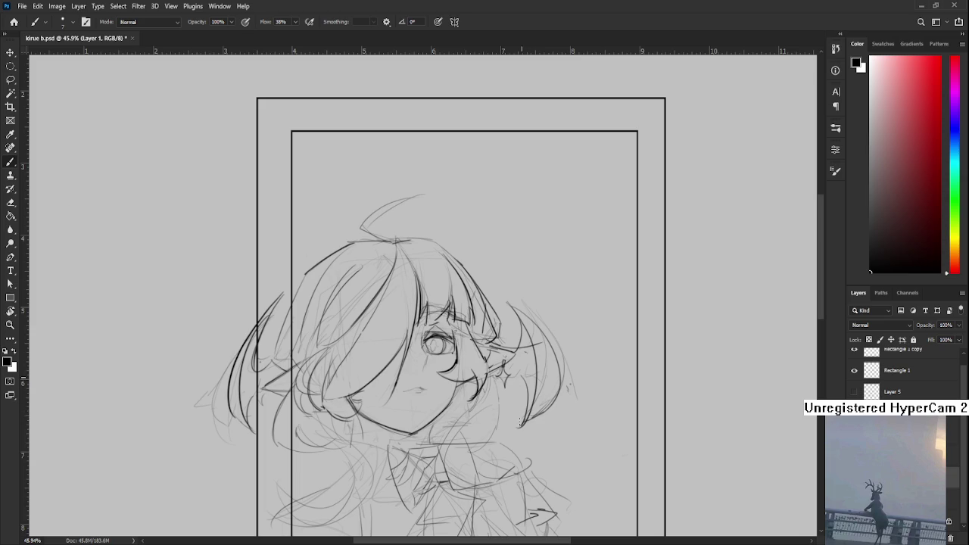
{"action": "left_click_drag", "start_coordinate": [515, 377], "coordinate": [520, 390]}
{"action": "scroll", "coordinate": [490, 303], "scroll_direction": "down", "scroll_amount": 1}
- Draw a spiky strand sticking up from the top of the hair
{"action": "scroll", "coordinate": [489, 303], "scroll_direction": "down", "scroll_amount": 1}
{"action": "scroll", "coordinate": [489, 303], "scroll_direction": "up", "scroll_amount": 2}
{"action": "left_click_drag", "start_coordinate": [458, 433], "coordinate": [423, 417]}
{"action": "key", "text": "e"}
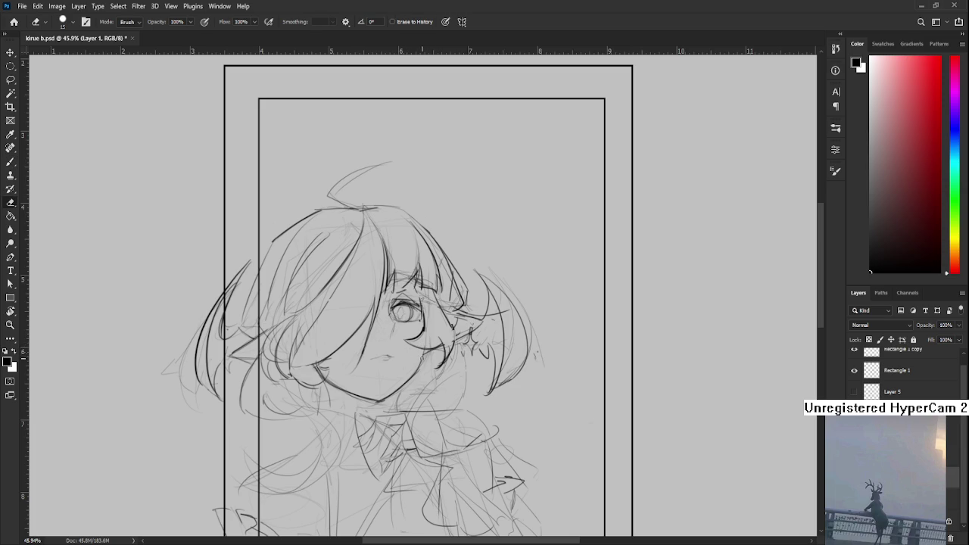
{"action": "key", "text": "b"}
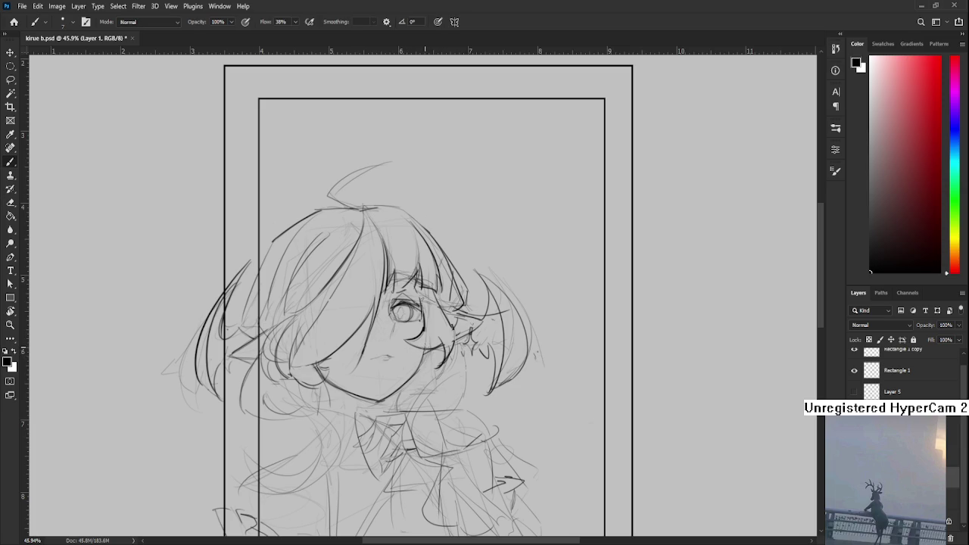
{"action": "key", "text": "e"}
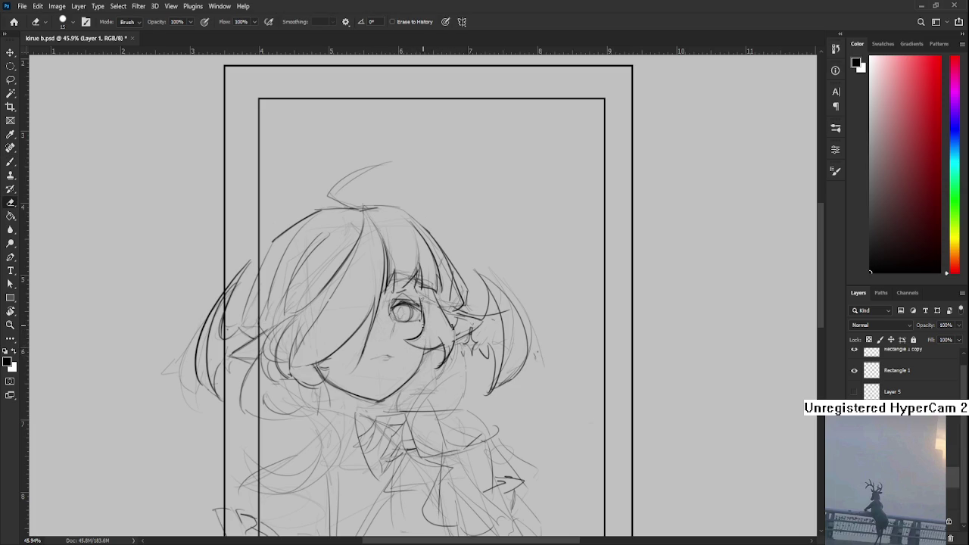
{"action": "key", "text": "b"}
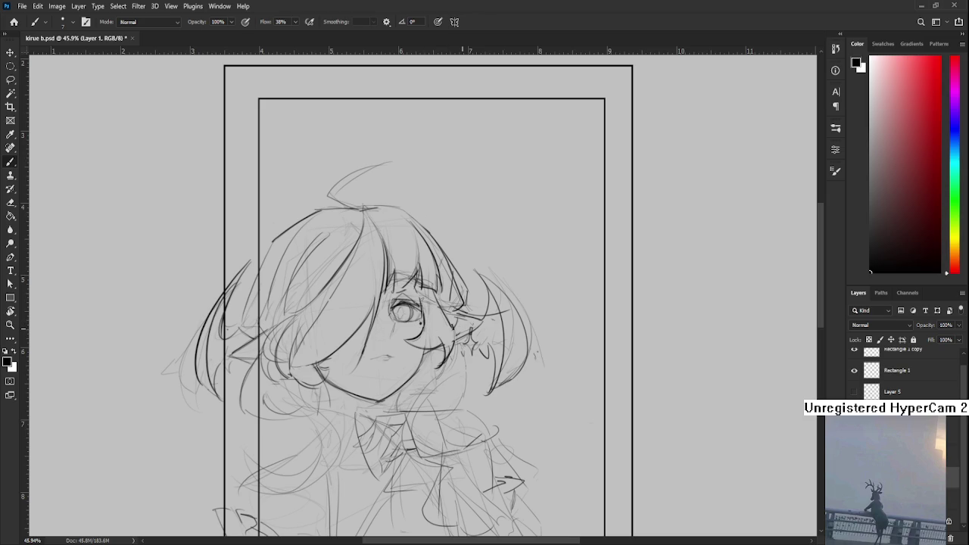
{"action": "scroll", "coordinate": [463, 327], "scroll_direction": "down", "scroll_amount": 3}
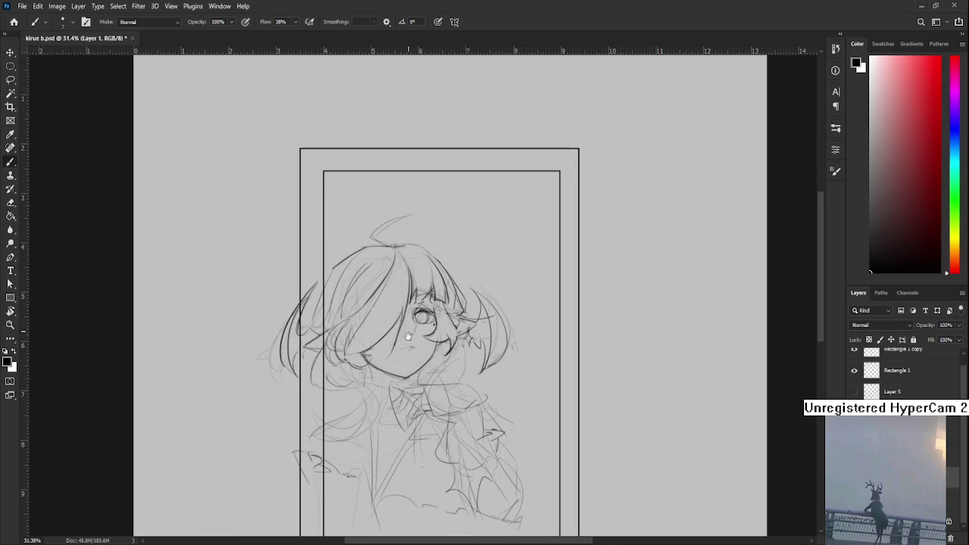
{"action": "scroll", "coordinate": [409, 331], "scroll_direction": "up", "scroll_amount": 2}
{"action": "scroll", "coordinate": [393, 322], "scroll_direction": "up", "scroll_amount": 2}
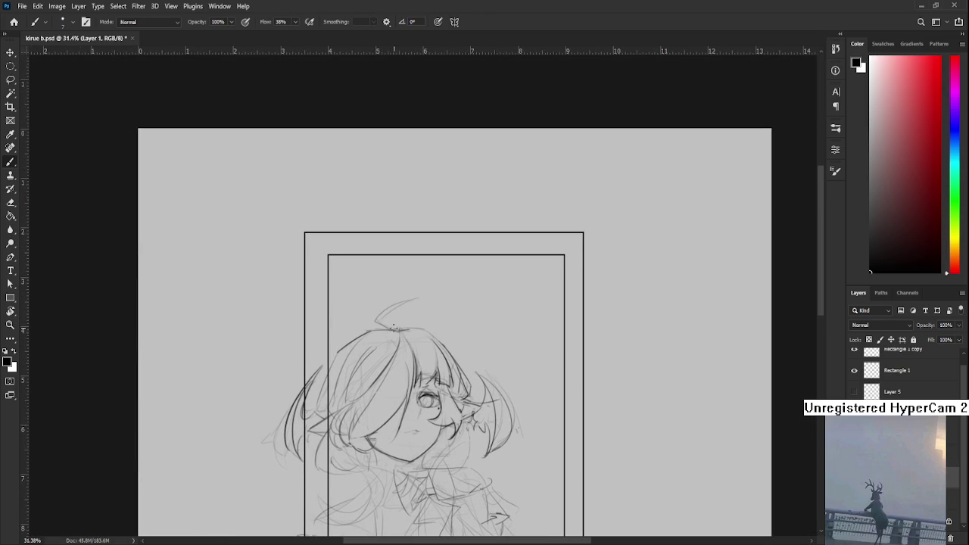
{"action": "mouse_move", "coordinate": [382, 320]}
{"action": "left_mouse_down"}
{"action": "mouse_move", "coordinate": [407, 291]}
{"action": "mouse_move", "coordinate": [391, 318]}
{"action": "left_mouse_up"}
- Strengthen the right side of the hair spike and make the eraser slightly larger
{"action": "key", "text": "e"}
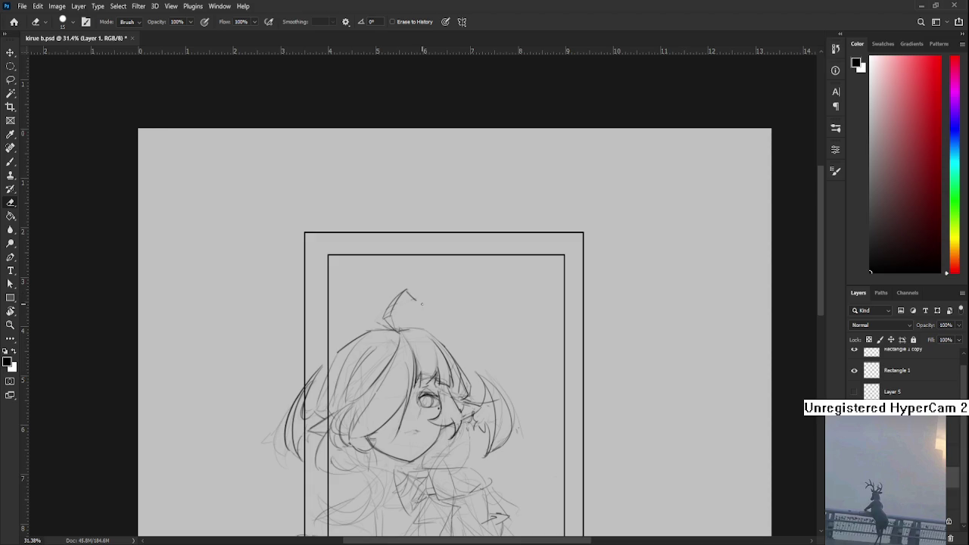
{"action": "left_click_drag", "start_coordinate": [415, 300], "coordinate": [407, 289]}
{"action": "scroll", "coordinate": [441, 320], "scroll_direction": "down", "scroll_amount": 3}
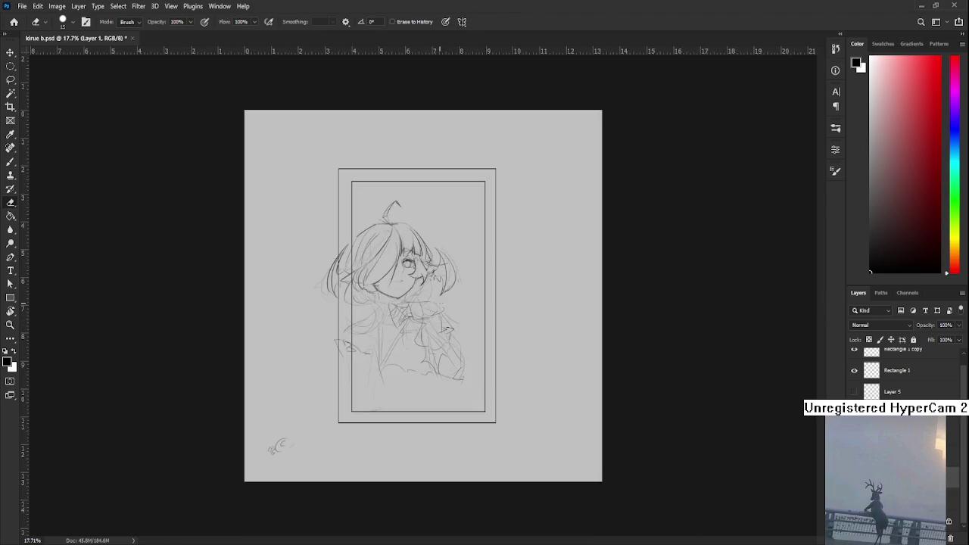
{"action": "scroll", "coordinate": [440, 321], "scroll_direction": "up", "scroll_amount": 3}
{"action": "scroll", "coordinate": [455, 322], "scroll_direction": "up", "scroll_amount": 2}
{"action": "scroll", "coordinate": [512, 325], "scroll_direction": "up", "scroll_amount": 1}
{"action": "left_click_drag", "start_coordinate": [397, 281], "coordinate": [370, 321]}
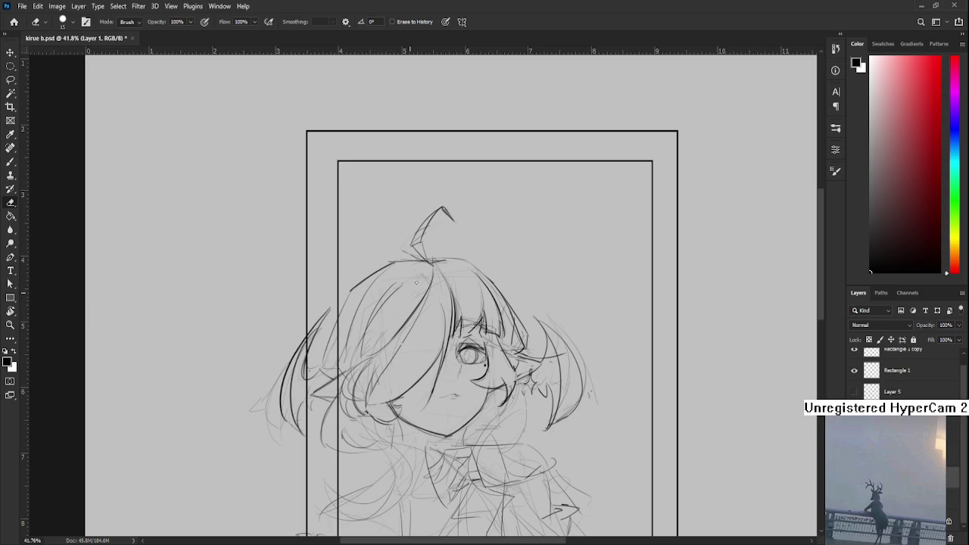
{"action": "key", "text": "bracketright"}
{"action": "key", "text": "bracketright"}
{"action": "key", "text": "bracketright"}
{"action": "key", "text": "bracketright"}
{"action": "left_click_drag", "start_coordinate": [435, 277], "coordinate": [422, 276]}
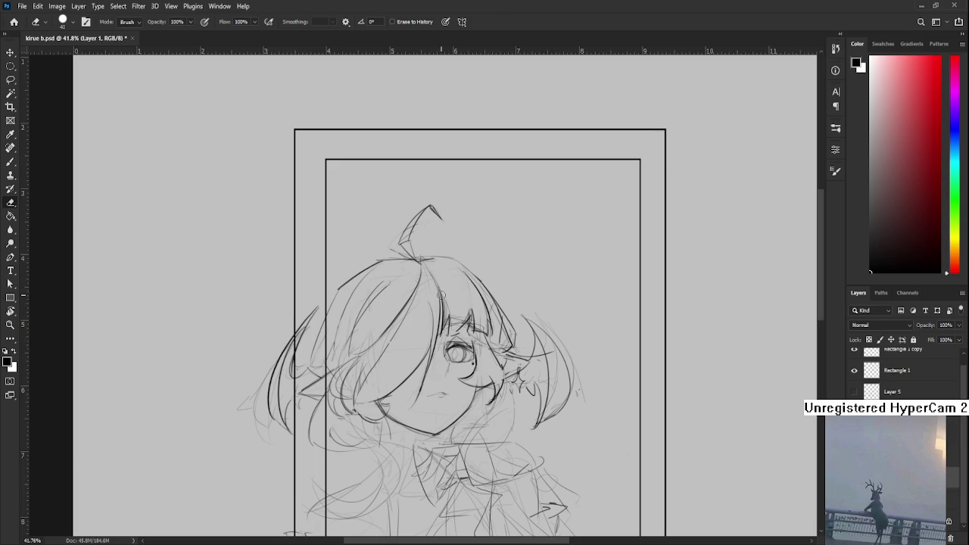
{"action": "left_click_drag", "start_coordinate": [459, 277], "coordinate": [360, 326]}
- Redraw the curved contour along the left edge of the face
{"action": "key", "text": "r"}
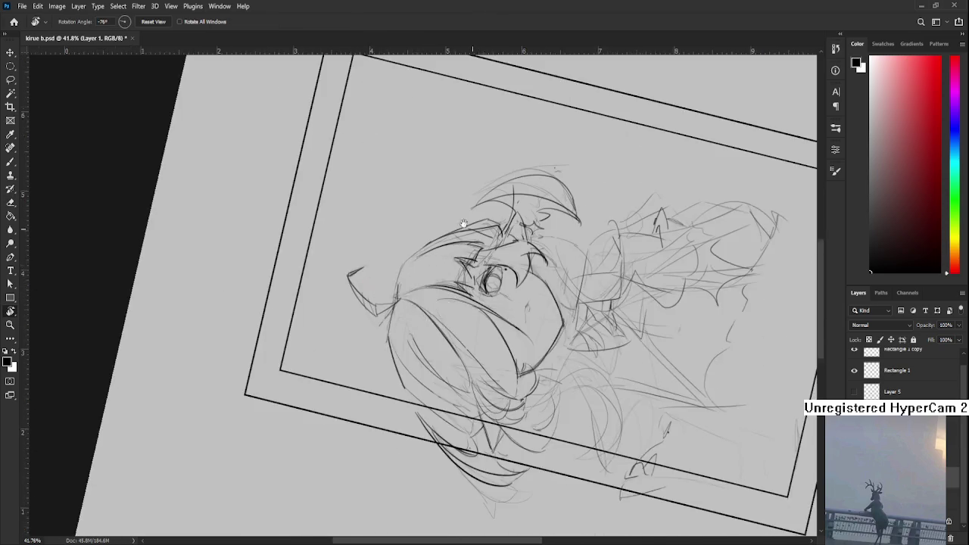
{"action": "key", "text": "b"}
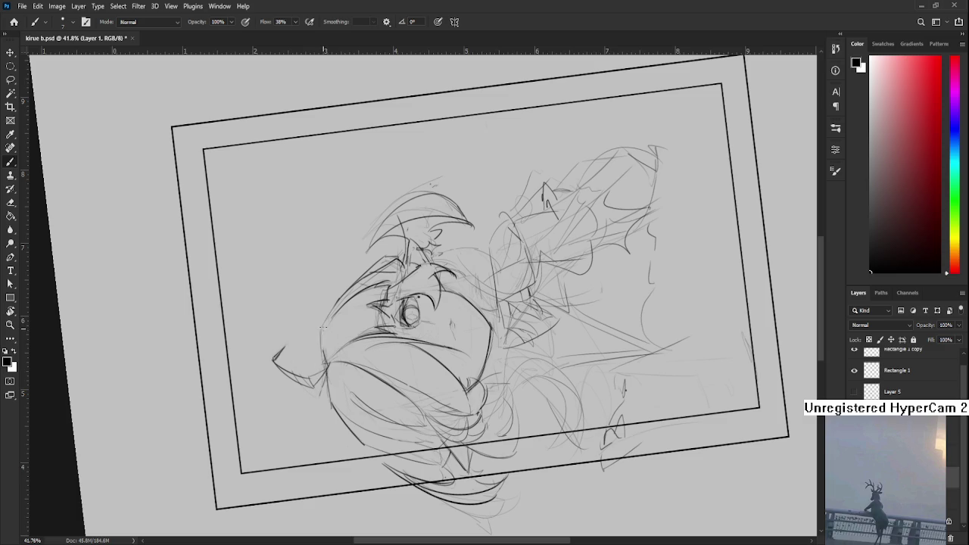
{"action": "left_click_drag", "start_coordinate": [326, 329], "coordinate": [325, 379]}
{"action": "key", "text": "ctrl+z"}
{"action": "key", "text": "ctrl+z"}
{"action": "left_click_drag", "start_coordinate": [324, 328], "coordinate": [323, 371]}
{"action": "key", "text": "e"}
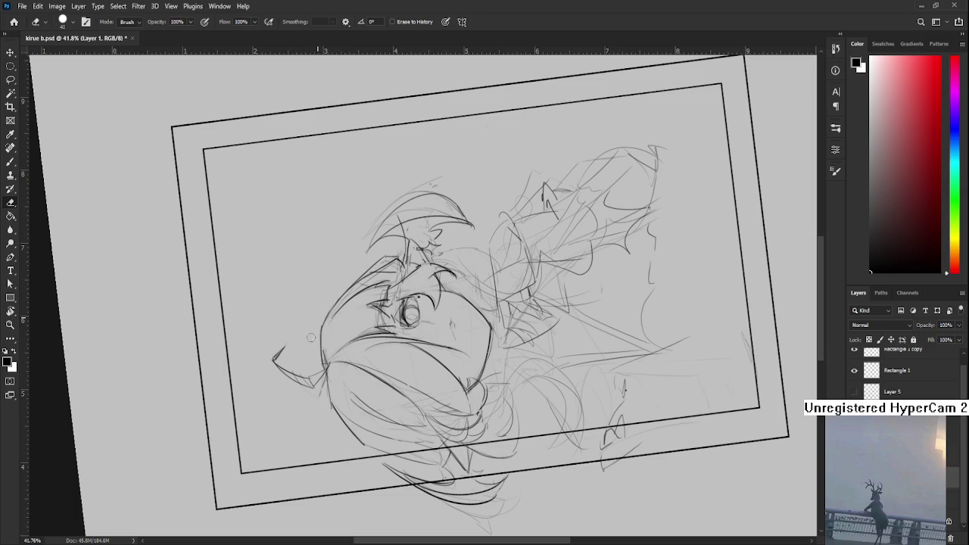
- Rotate the view clockwise and touch up hair outlines with brush and eraser
{"action": "key", "text": "r"}
{"action": "mouse_move", "coordinate": [355, 371]}
{"action": "left_mouse_down"}
{"action": "mouse_move", "coordinate": [439, 343]}
{"action": "mouse_move", "coordinate": [394, 318]}
{"action": "mouse_move", "coordinate": [356, 340]}
{"action": "left_mouse_up"}
{"action": "key", "text": "e"}
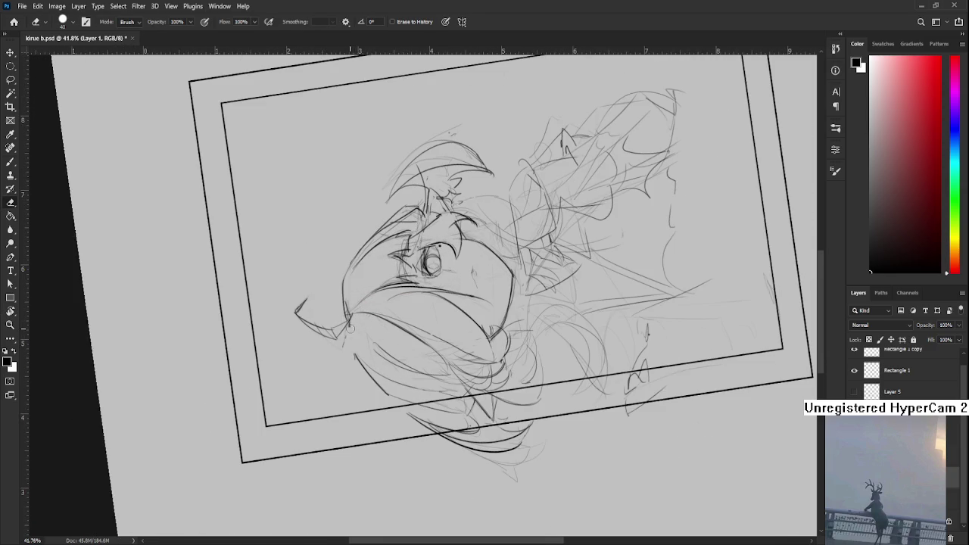
{"action": "key", "text": "b"}
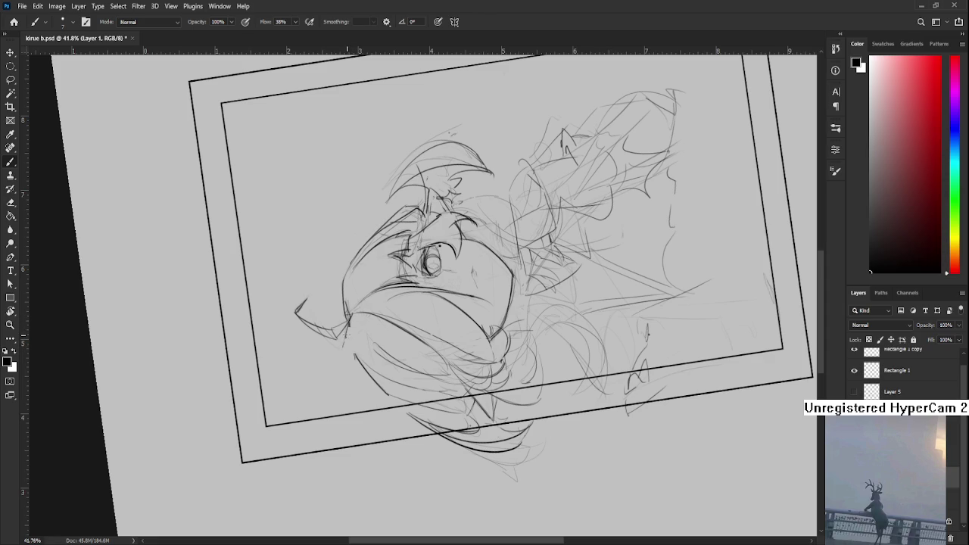
{"action": "key", "text": "e"}
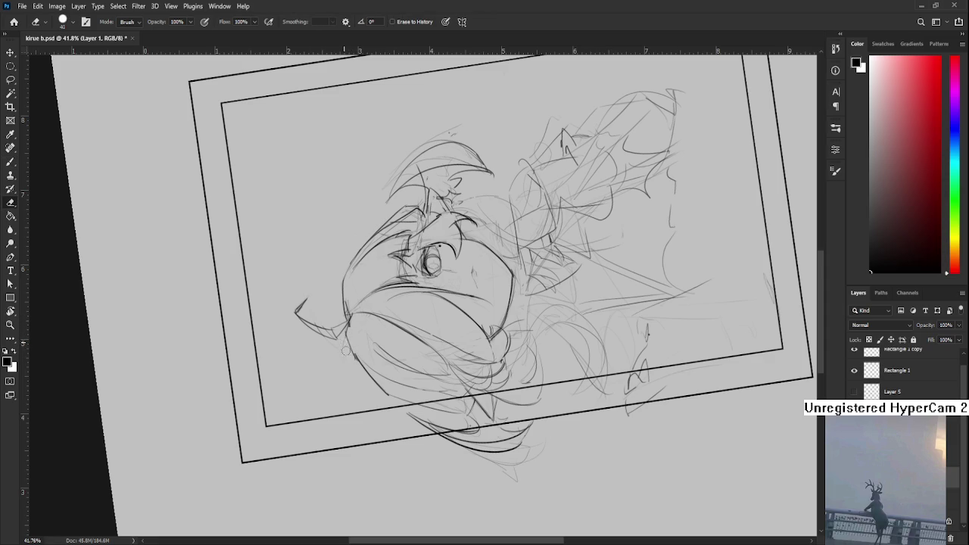
{"action": "key", "text": "b"}
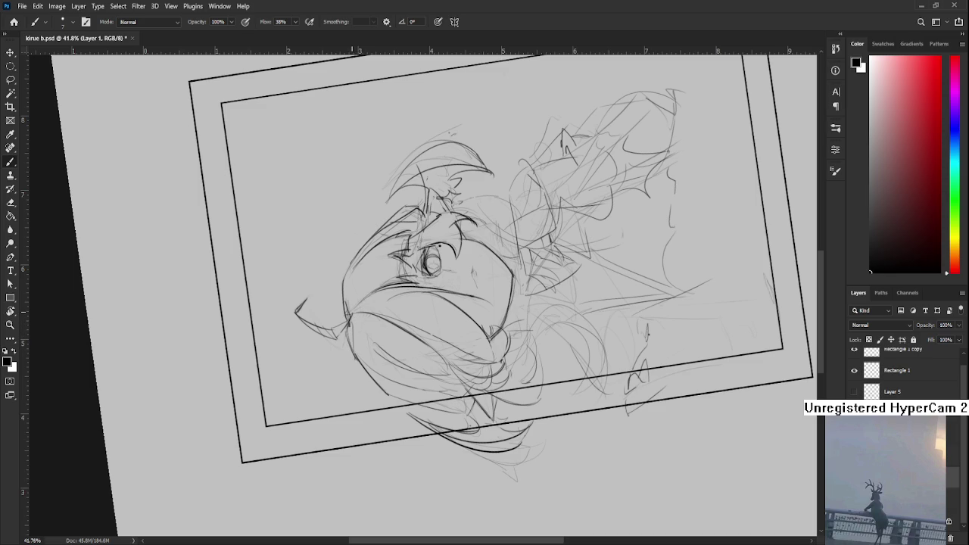
{"action": "scroll", "coordinate": [352, 330], "scroll_direction": "down", "scroll_amount": 3}
{"action": "scroll", "coordinate": [361, 298], "scroll_direction": "down", "scroll_amount": 2}
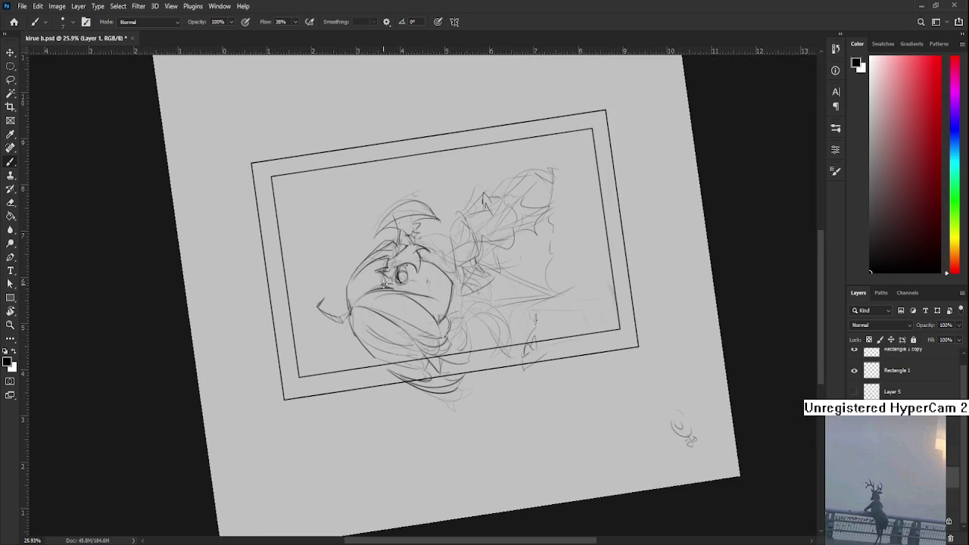
{"action": "scroll", "coordinate": [413, 262], "scroll_direction": "up", "scroll_amount": 5}
- Tilt the view to -35°, then 22°, to reach the hair top for erasing
{"action": "key", "text": "r"}
{"action": "left_click_drag", "start_coordinate": [413, 262], "coordinate": [449, 397]}
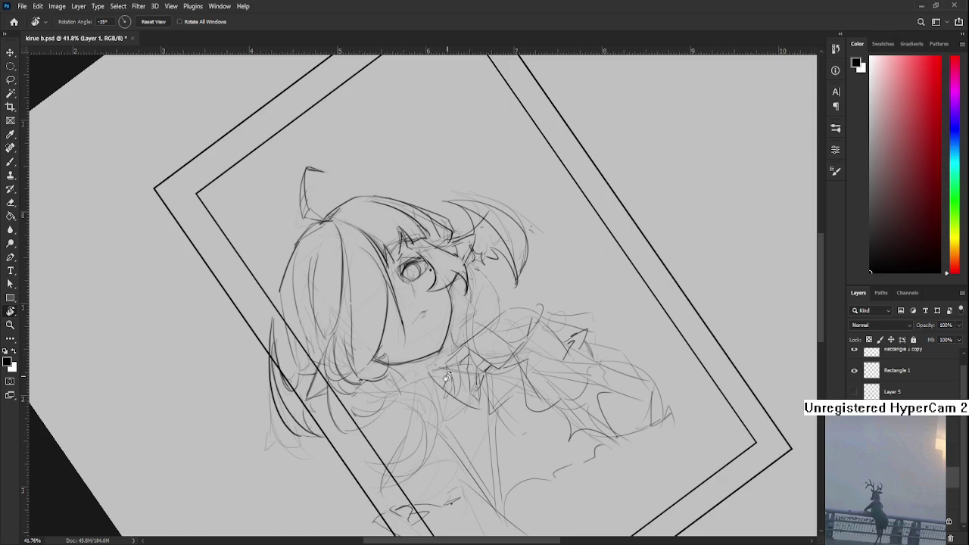
{"action": "scroll", "coordinate": [462, 342], "scroll_direction": "down", "scroll_amount": 1}
{"action": "left_click_drag", "start_coordinate": [461, 343], "coordinate": [429, 351]}
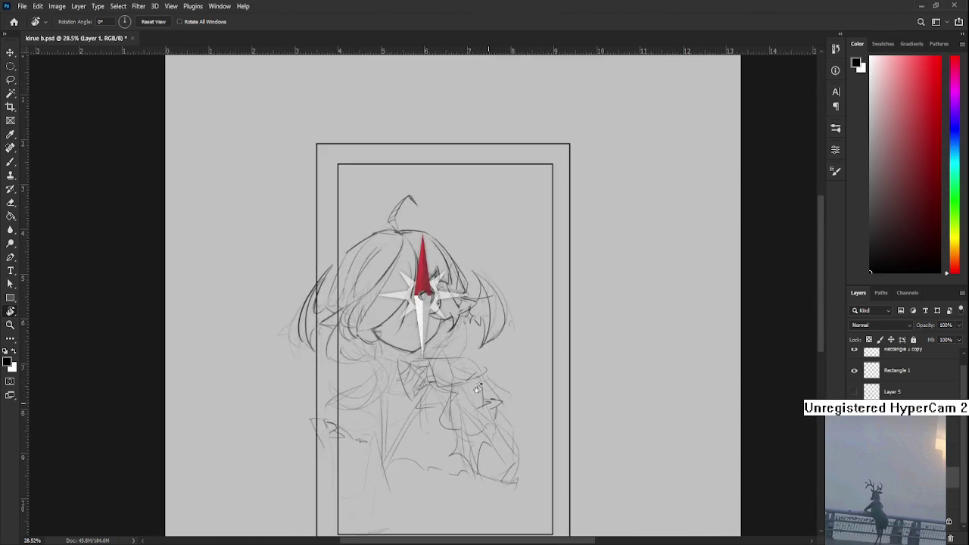
{"action": "scroll", "coordinate": [429, 350], "scroll_direction": "up", "scroll_amount": 2}
{"action": "scroll", "coordinate": [424, 363], "scroll_direction": "up", "scroll_amount": 1}
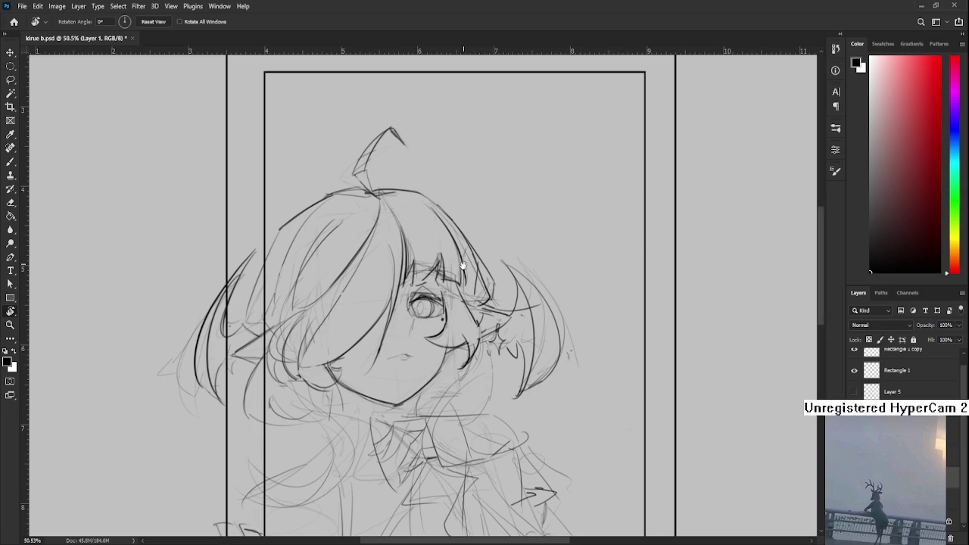
{"action": "mouse_move", "coordinate": [519, 288]}
{"action": "left_mouse_down"}
{"action": "mouse_move", "coordinate": [451, 344]}
{"action": "mouse_move", "coordinate": [356, 311]}
{"action": "left_mouse_up"}
{"action": "key", "text": "e"}
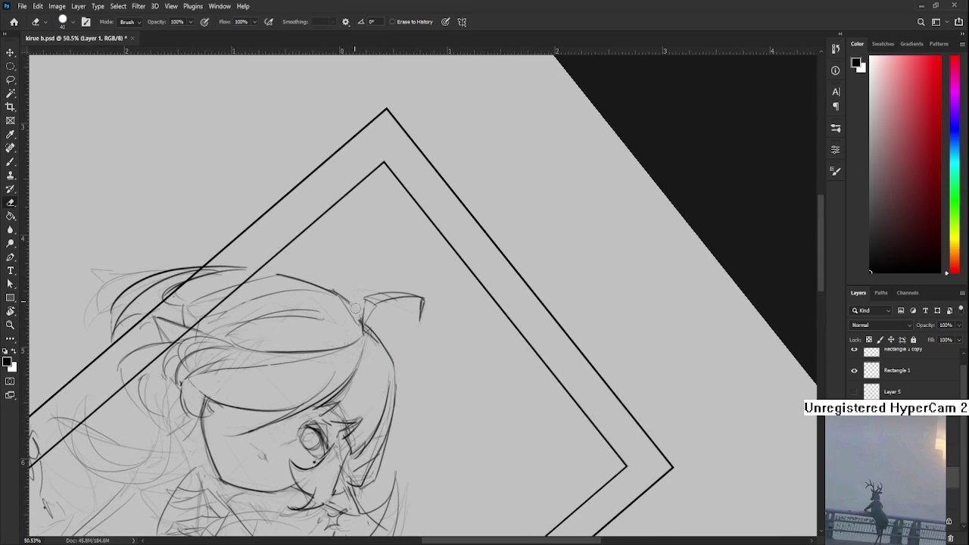
{"action": "key", "text": "r"}
{"action": "left_click_drag", "start_coordinate": [352, 330], "coordinate": [400, 329]}
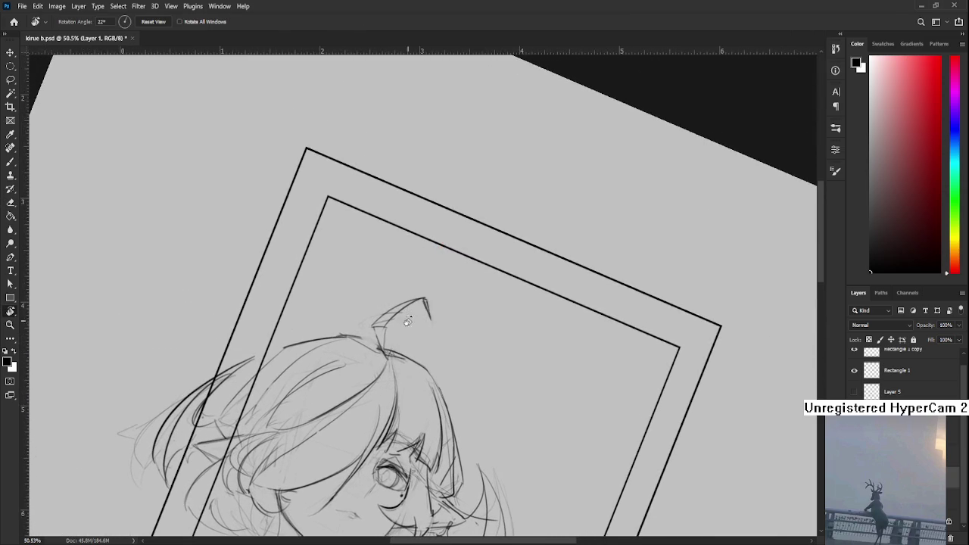
{"action": "scroll", "coordinate": [400, 329], "scroll_direction": "down", "scroll_amount": 2}
- Tilt the view the other way for brush touch-ups, then return it upright to 0°
{"action": "key", "text": "b"}
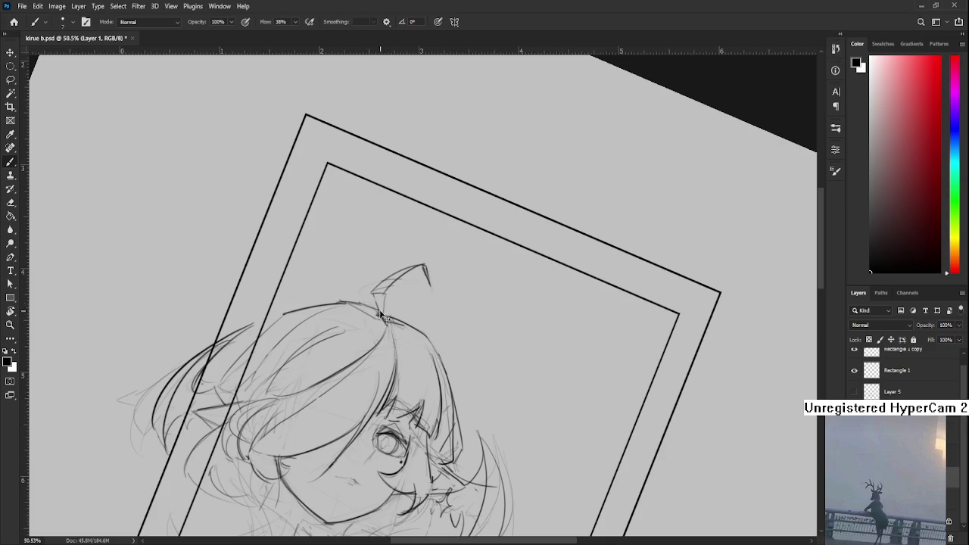
{"action": "key", "text": "r"}
{"action": "mouse_move", "coordinate": [395, 334]}
{"action": "left_mouse_down"}
{"action": "mouse_move", "coordinate": [444, 362]}
{"action": "mouse_move", "coordinate": [418, 365]}
{"action": "left_mouse_up"}
{"action": "scroll", "coordinate": [444, 361], "scroll_direction": "down", "scroll_amount": 3}
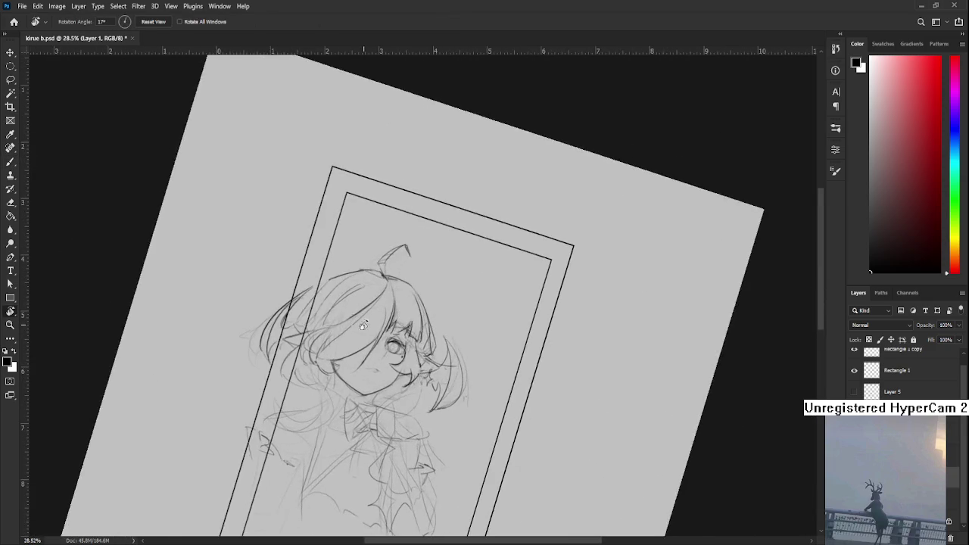
{"action": "key", "text": "b"}
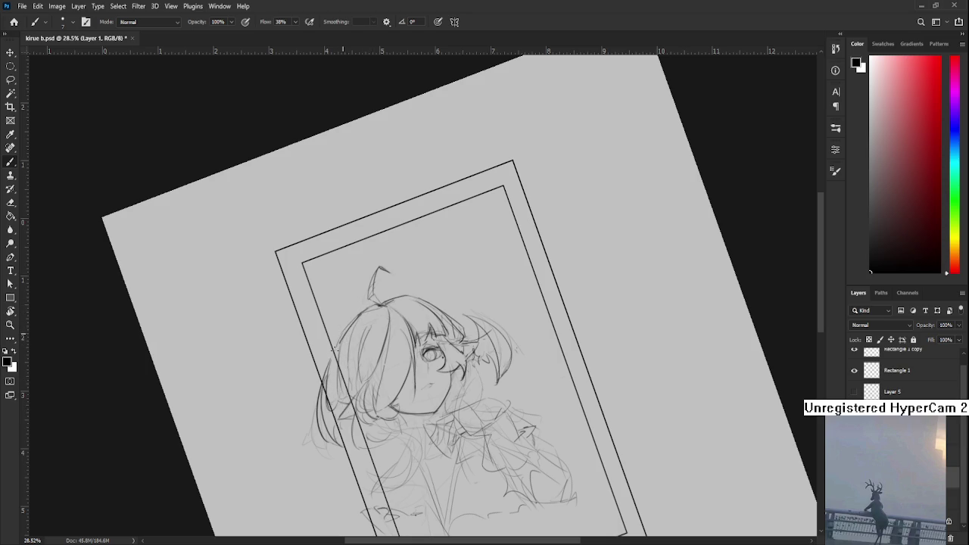
{"action": "key", "text": "r"}
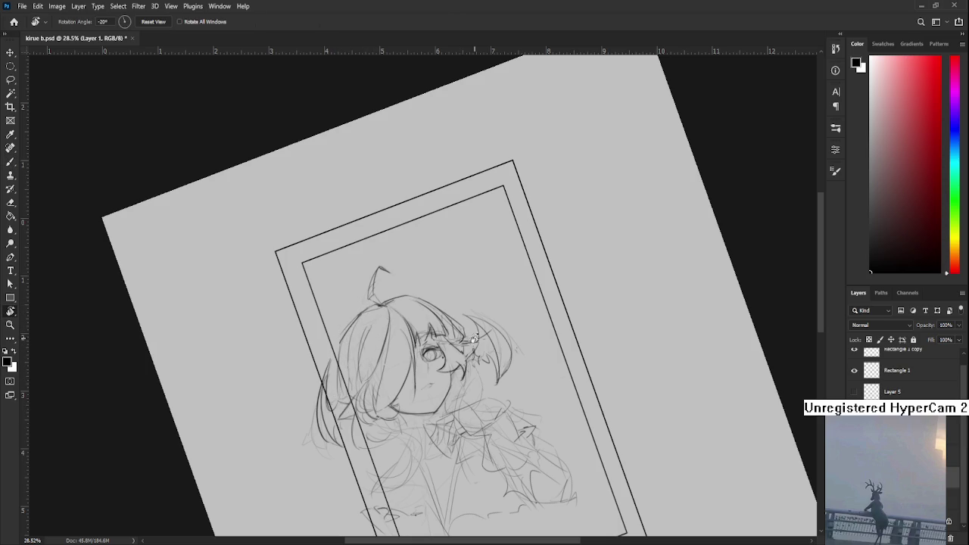
{"action": "left_click_drag", "start_coordinate": [465, 341], "coordinate": [479, 356]}
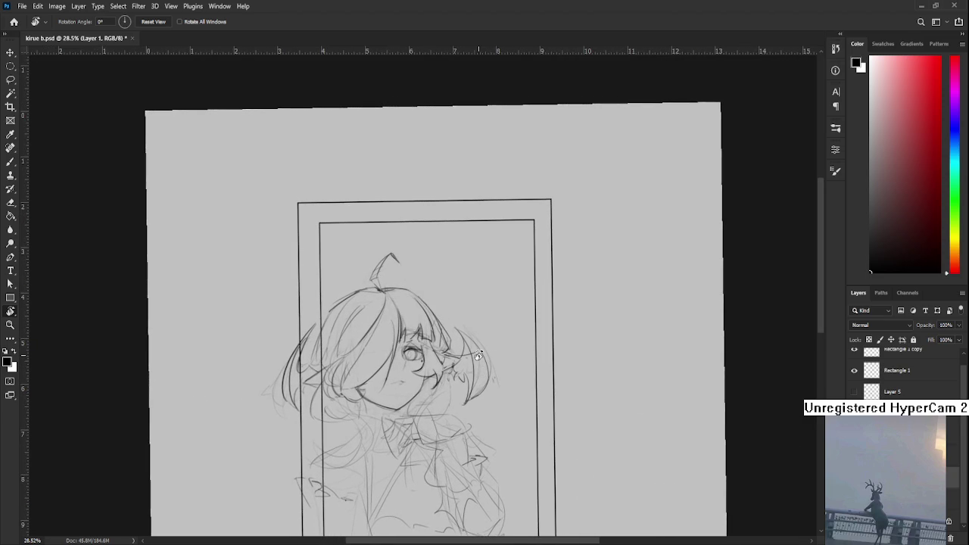
{"action": "left_click_drag", "start_coordinate": [445, 372], "coordinate": [460, 348]}
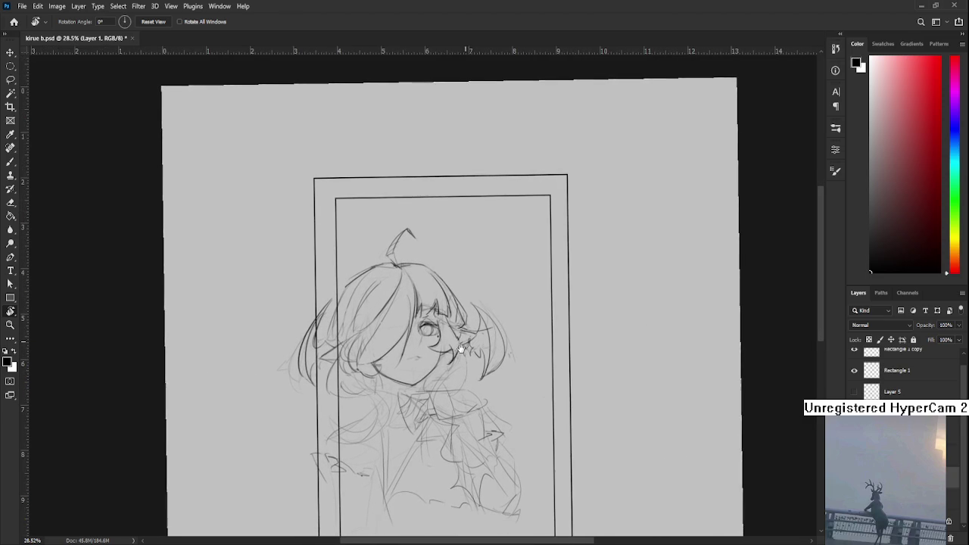
- Draw darker strokes across the bangs above the eye, undoing the last one
{"action": "scroll", "coordinate": [463, 356], "scroll_direction": "up", "scroll_amount": 2}
{"action": "scroll", "coordinate": [390, 398], "scroll_direction": "up", "scroll_amount": 2}
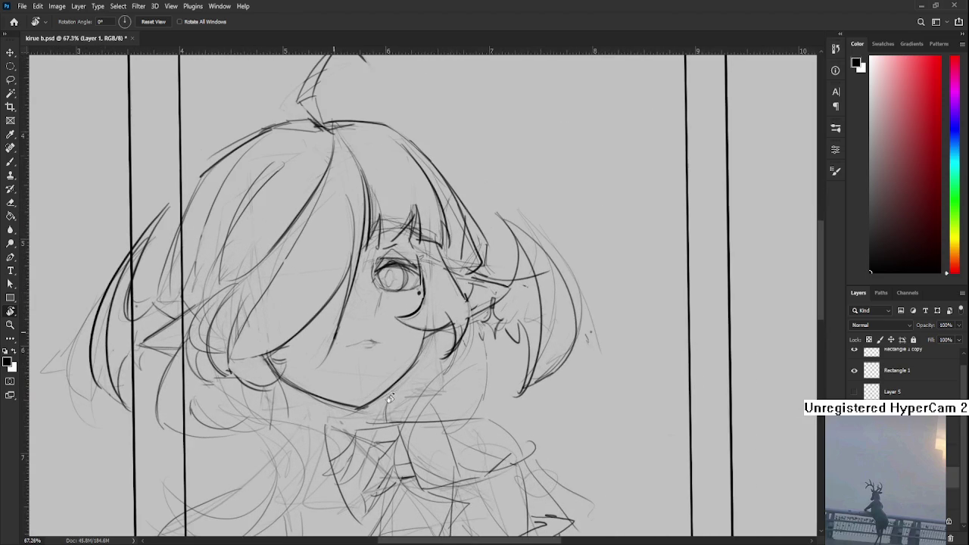
{"action": "scroll", "coordinate": [429, 354], "scroll_direction": "up", "scroll_amount": 1}
{"action": "key", "text": "e"}
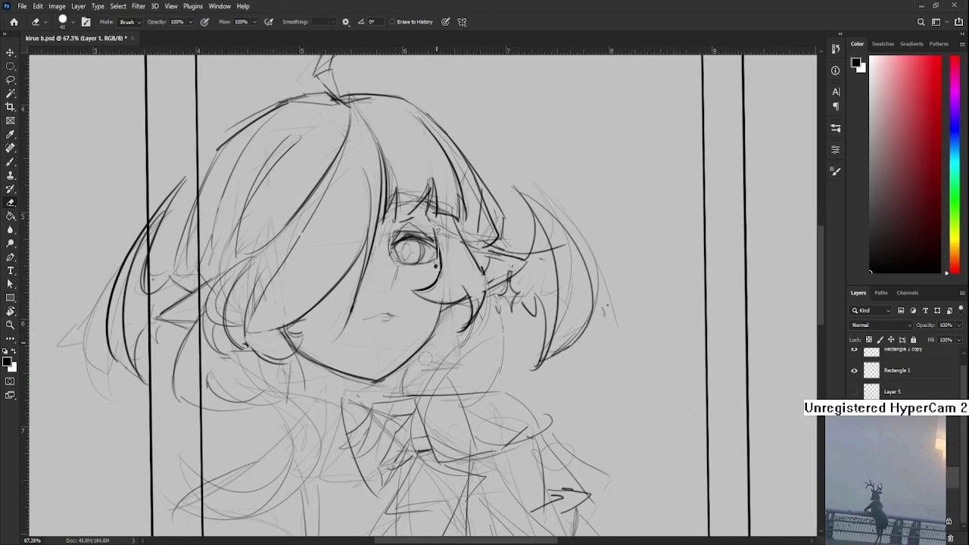
{"action": "mouse_move", "coordinate": [421, 367]}
{"action": "left_mouse_down"}
{"action": "mouse_move", "coordinate": [428, 277]}
{"action": "mouse_move", "coordinate": [418, 323]}
{"action": "left_mouse_up"}
{"action": "key", "text": "b"}
{"action": "mouse_move", "coordinate": [376, 288]}
{"action": "left_mouse_down"}
{"action": "mouse_move", "coordinate": [374, 300]}
{"action": "mouse_move", "coordinate": [418, 301]}
{"action": "mouse_move", "coordinate": [398, 283]}
{"action": "mouse_move", "coordinate": [400, 306]}
{"action": "mouse_move", "coordinate": [374, 296]}
{"action": "mouse_move", "coordinate": [421, 295]}
{"action": "left_mouse_up"}
{"action": "key", "text": "ctrl+z"}
{"action": "key", "text": "ctrl+z"}
{"action": "key", "text": "ctrl+z"}
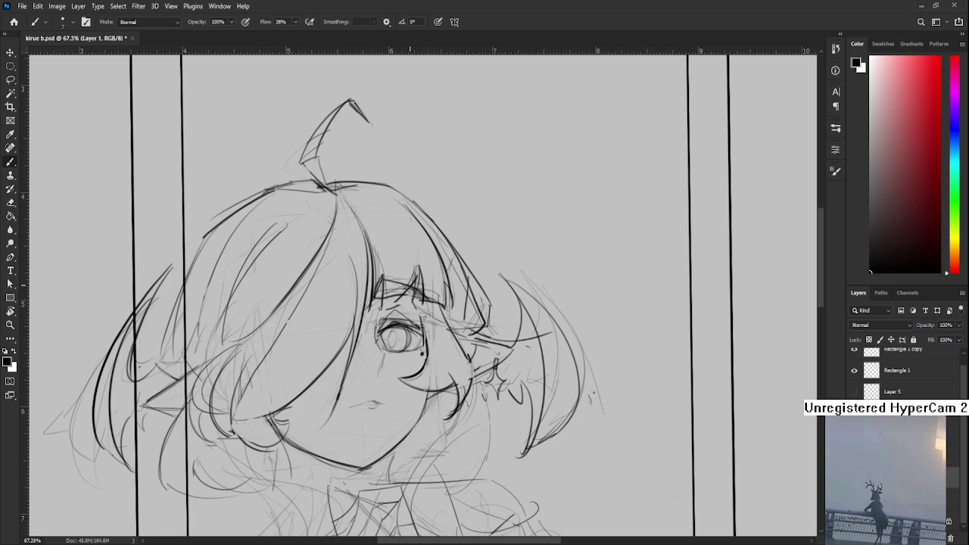
- Add a short line just below the chin
{"action": "scroll", "coordinate": [409, 288], "scroll_direction": "down", "scroll_amount": 2}
{"action": "scroll", "coordinate": [425, 272], "scroll_direction": "down", "scroll_amount": 1}
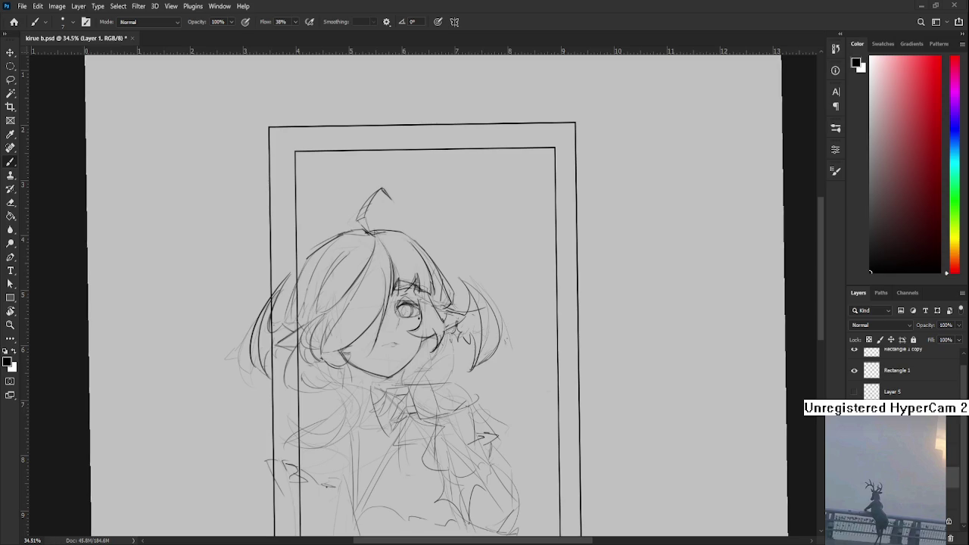
{"action": "scroll", "coordinate": [401, 373], "scroll_direction": "up", "scroll_amount": 1}
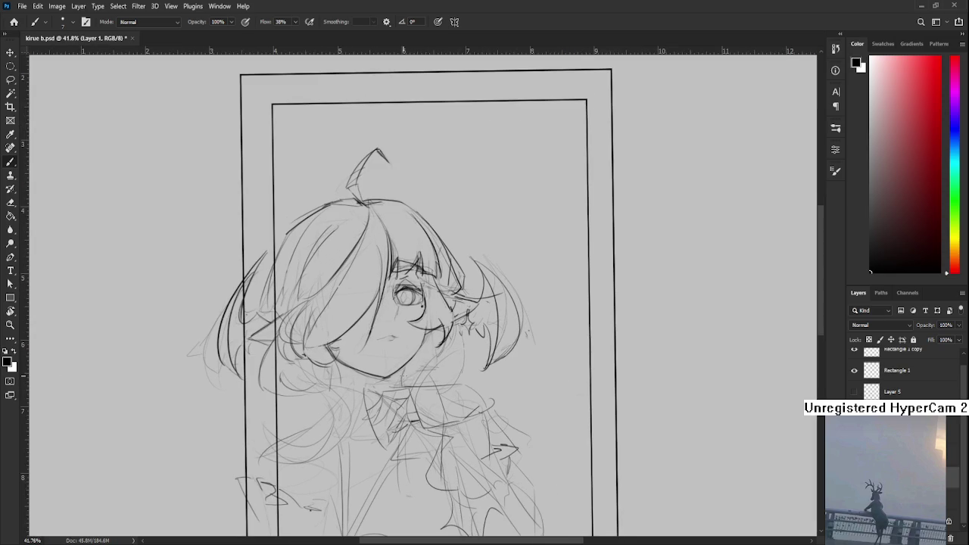
{"action": "left_click_drag", "start_coordinate": [330, 369], "coordinate": [362, 338]}
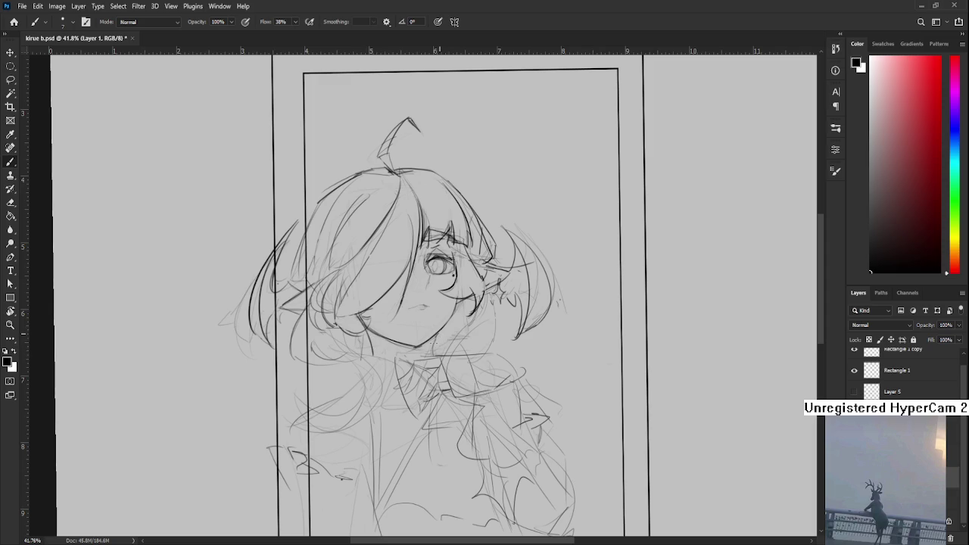
{"action": "left_click_drag", "start_coordinate": [437, 331], "coordinate": [434, 353]}
{"action": "key", "text": "e"}
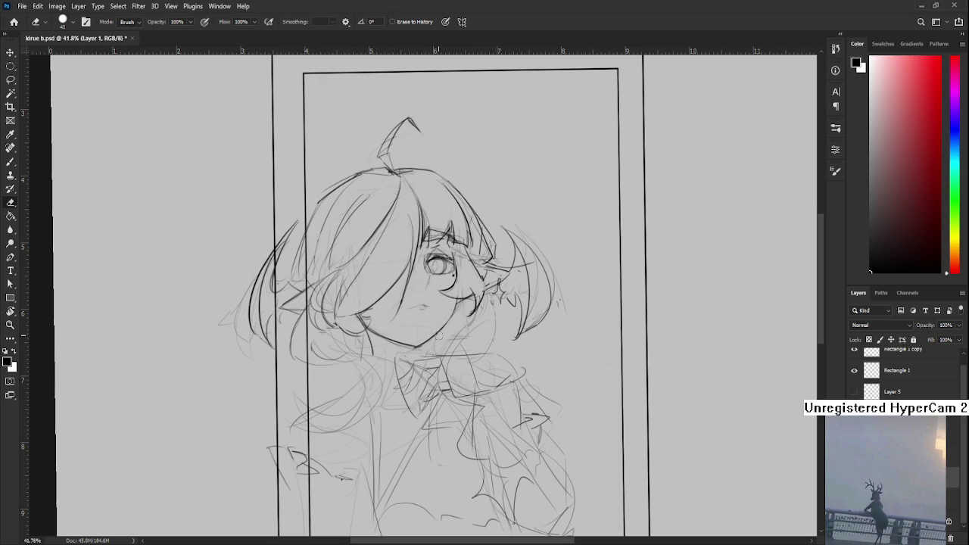
{"action": "key", "text": "b"}
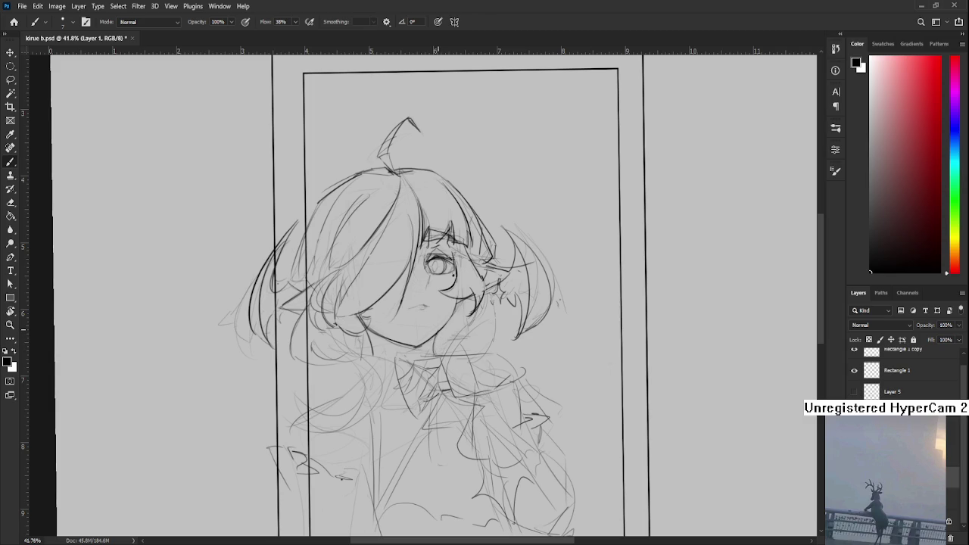
{"action": "scroll", "coordinate": [407, 182], "scroll_direction": "down", "scroll_amount": 3}
{"action": "scroll", "coordinate": [407, 187], "scroll_direction": "down", "scroll_amount": 2}
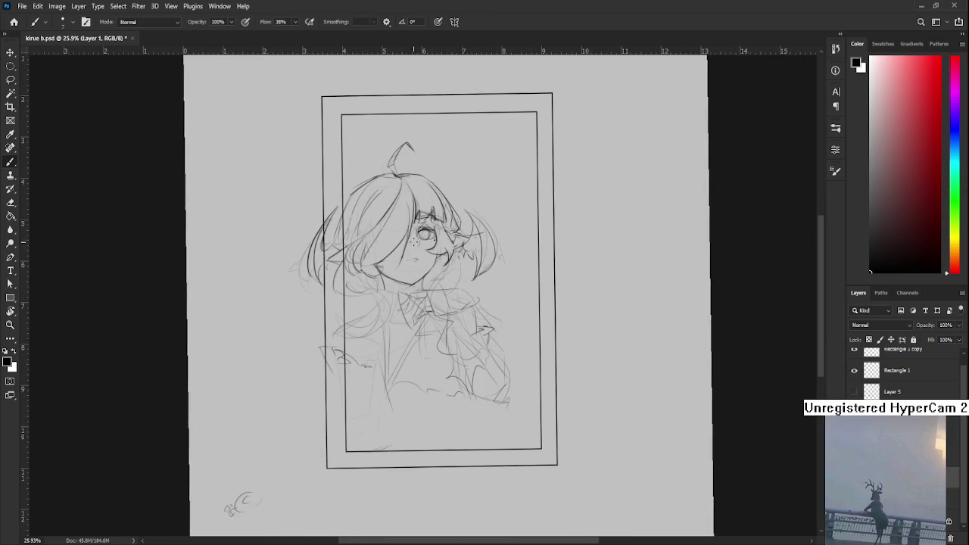
{"action": "scroll", "coordinate": [413, 253], "scroll_direction": "up", "scroll_amount": 2}
{"action": "scroll", "coordinate": [415, 253], "scroll_direction": "up", "scroll_amount": 3}
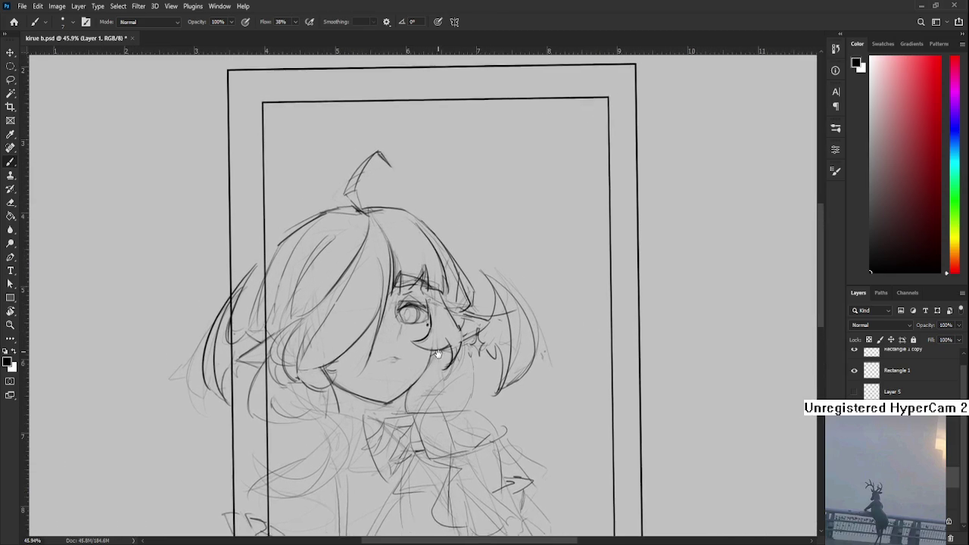
{"action": "left_click_drag", "start_coordinate": [438, 350], "coordinate": [444, 368]}
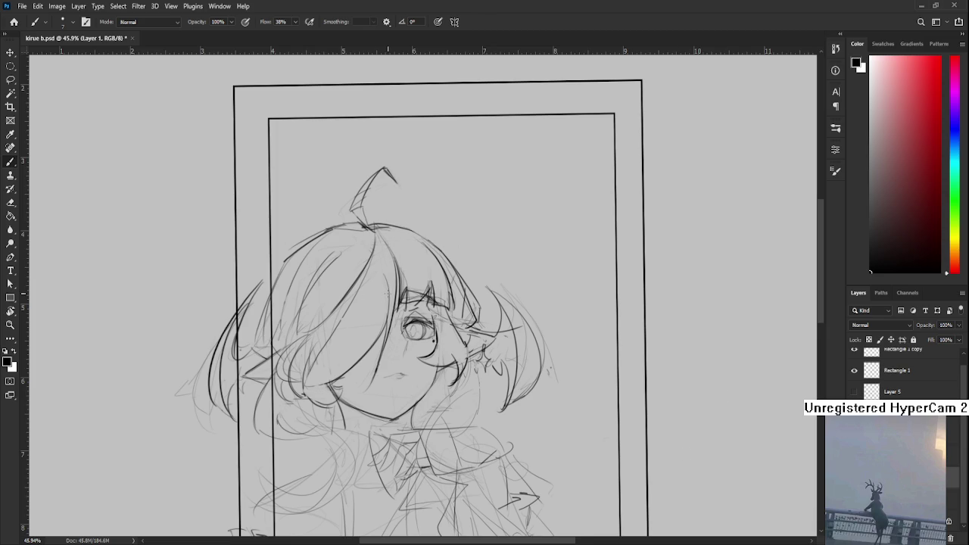
{"action": "scroll", "coordinate": [386, 293], "scroll_direction": "down", "scroll_amount": 2}
{"action": "scroll", "coordinate": [386, 297], "scroll_direction": "up", "scroll_amount": 2}
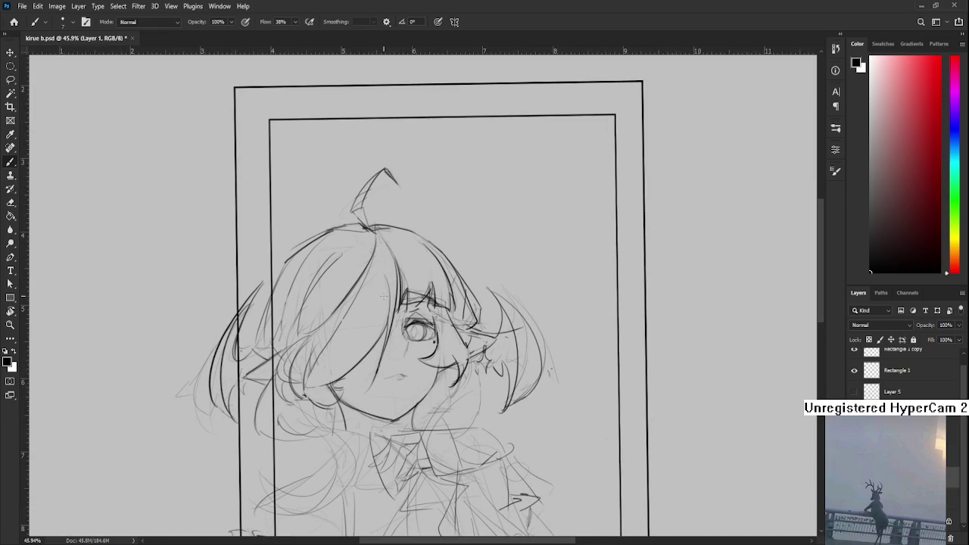
{"action": "scroll", "coordinate": [409, 336], "scroll_direction": "down", "scroll_amount": 2}
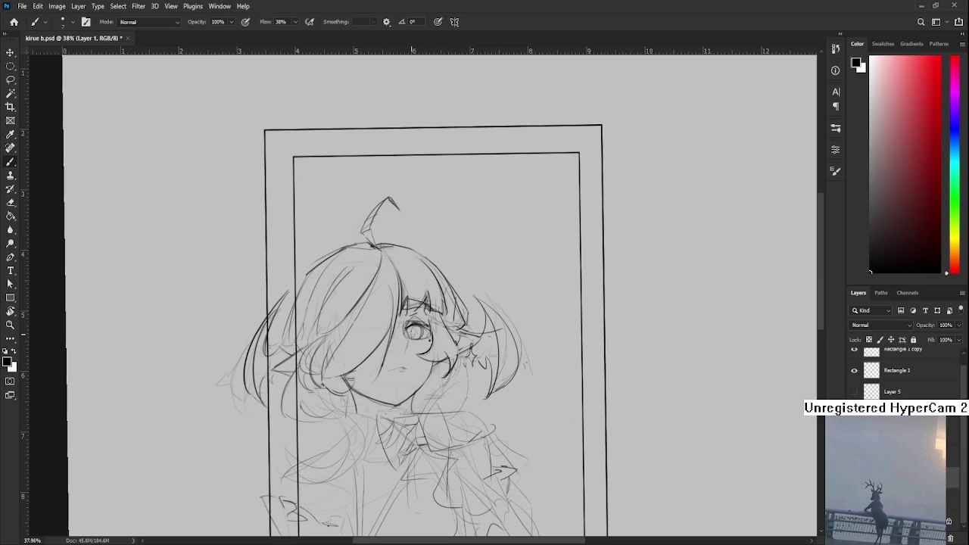
{"action": "scroll", "coordinate": [262, 341], "scroll_direction": "down", "scroll_amount": 2}
{"action": "scroll", "coordinate": [262, 341], "scroll_direction": "up", "scroll_amount": 2}
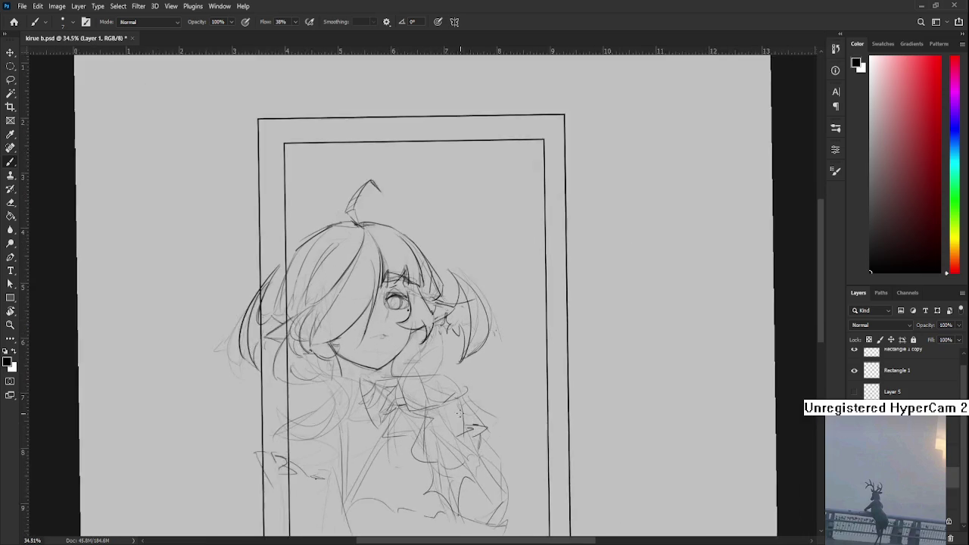
{"action": "scroll", "coordinate": [262, 341], "scroll_direction": "up", "scroll_amount": 2}
{"action": "mouse_move", "coordinate": [262, 341]}
{"action": "left_mouse_down"}
{"action": "mouse_move", "coordinate": [328, 352]}
{"action": "mouse_move", "coordinate": [280, 324]}
{"action": "mouse_move", "coordinate": [291, 324]}
{"action": "left_mouse_up"}
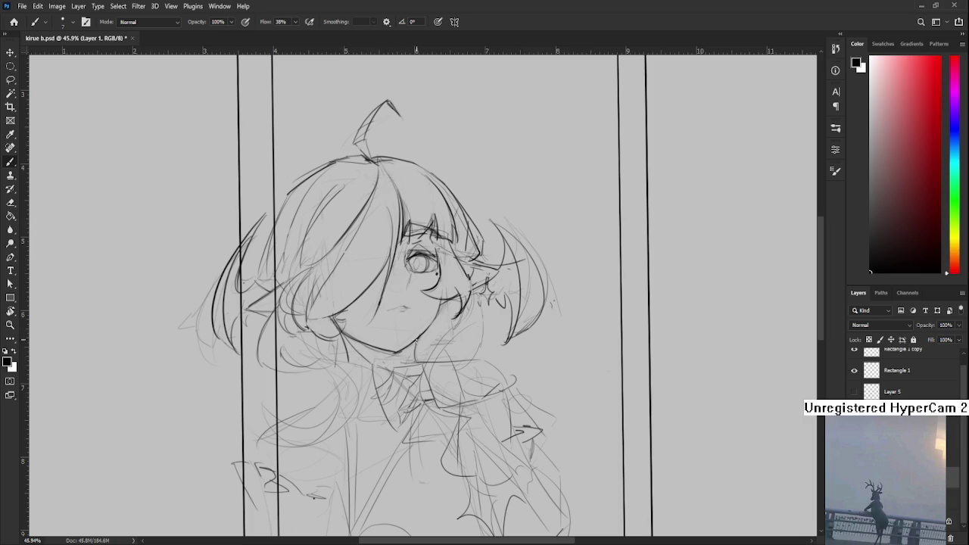
{"action": "left_click_drag", "start_coordinate": [384, 357], "coordinate": [431, 313]}
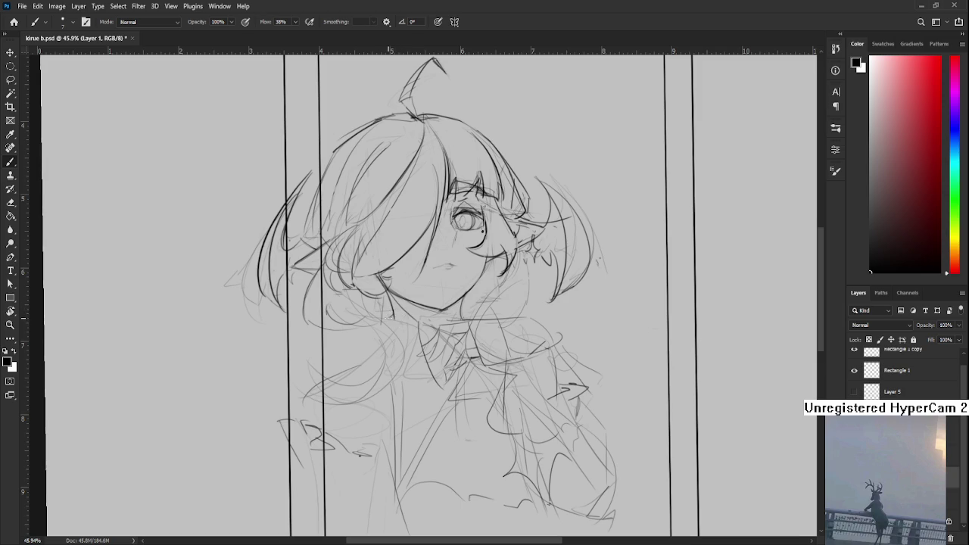
{"action": "scroll", "coordinate": [405, 322], "scroll_direction": "down", "scroll_amount": 2}
{"action": "scroll", "coordinate": [424, 333], "scroll_direction": "down", "scroll_amount": 2}
{"action": "scroll", "coordinate": [455, 348], "scroll_direction": "down", "scroll_amount": 2}
{"action": "scroll", "coordinate": [489, 368], "scroll_direction": "down", "scroll_amount": 2}
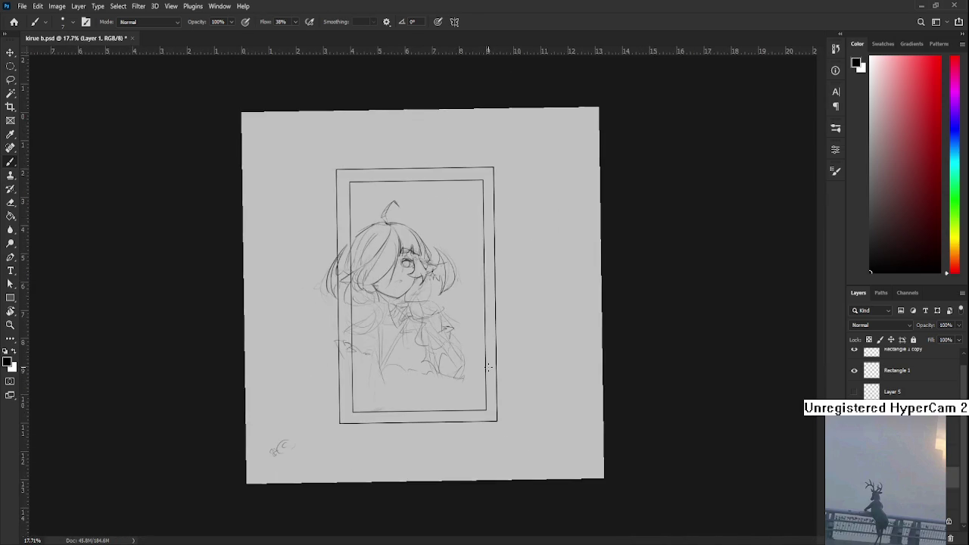
{"action": "scroll", "coordinate": [488, 367], "scroll_direction": "up", "scroll_amount": 3}
{"action": "left_click_drag", "start_coordinate": [483, 359], "coordinate": [495, 417]}
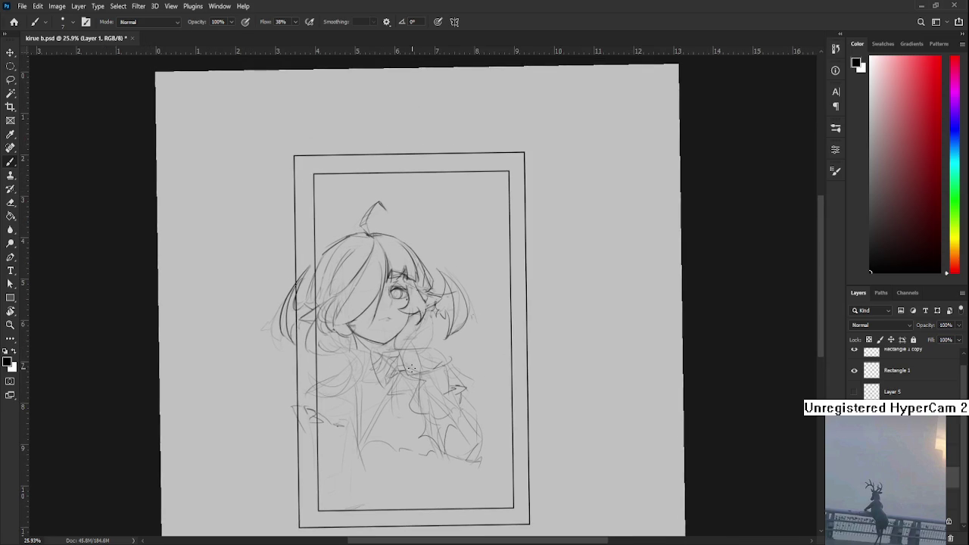
{"action": "scroll", "coordinate": [376, 339], "scroll_direction": "up", "scroll_amount": 2}
{"action": "scroll", "coordinate": [376, 339], "scroll_direction": "up", "scroll_amount": 2}
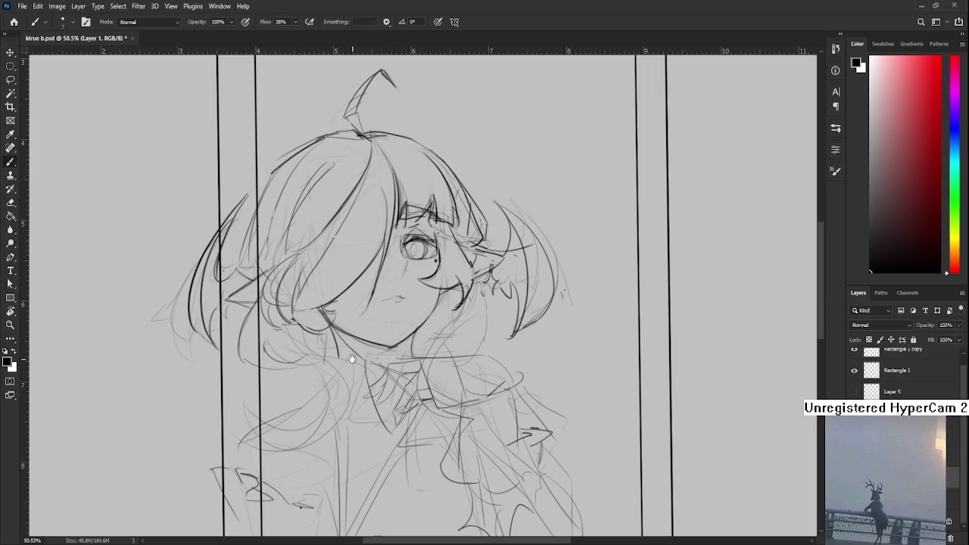
{"action": "left_click_drag", "start_coordinate": [362, 349], "coordinate": [340, 320]}
{"action": "key", "text": "e"}
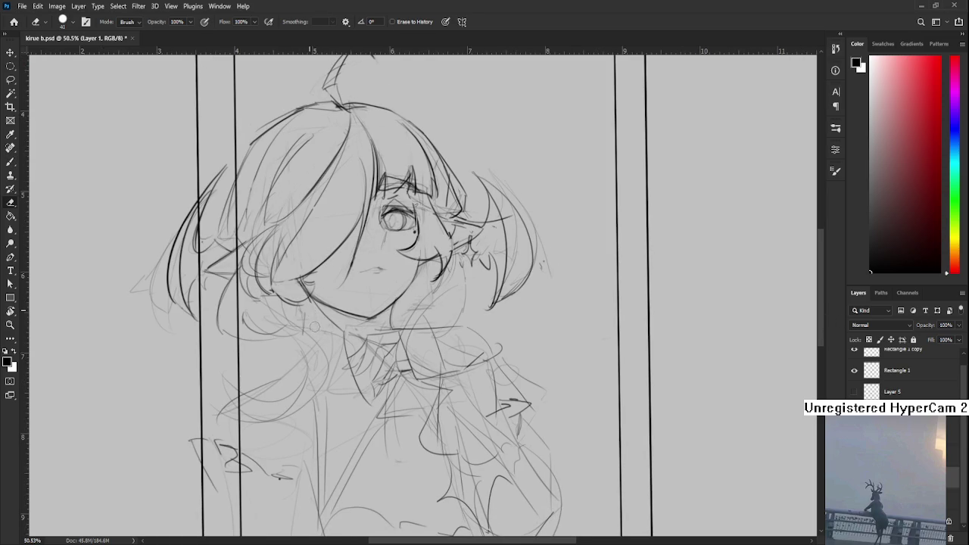
{"action": "key", "text": "b"}
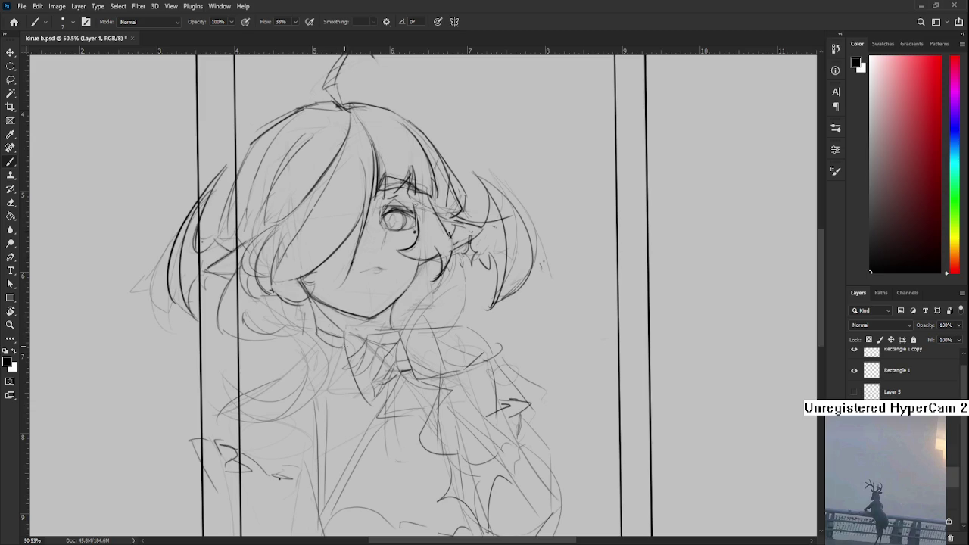
{"action": "mouse_move", "coordinate": [343, 327]}
{"action": "left_mouse_down"}
{"action": "mouse_move", "coordinate": [350, 356]}
{"action": "mouse_move", "coordinate": [431, 305]}
{"action": "left_mouse_up"}
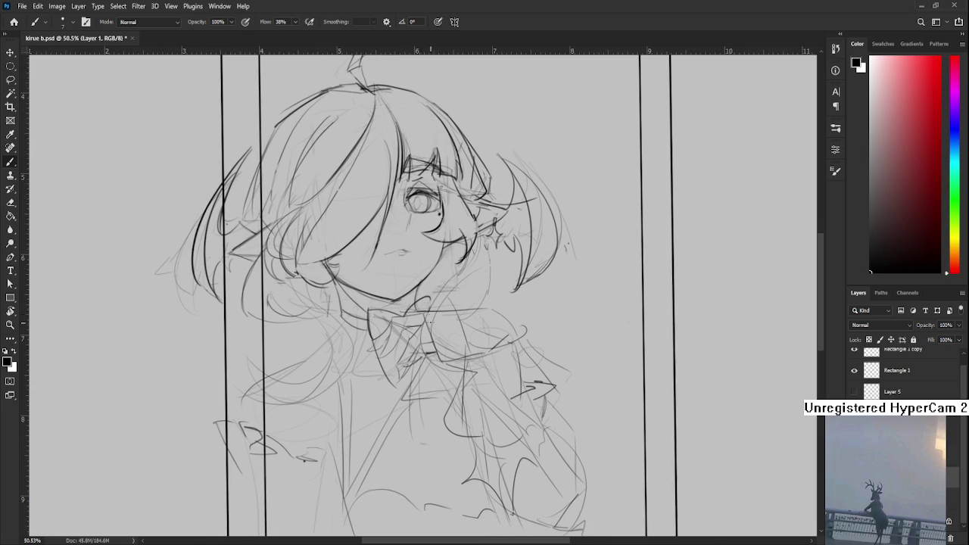
- Draw a vertical line below the bow tie, retrying it several times
{"action": "scroll", "coordinate": [429, 324], "scroll_direction": "down", "scroll_amount": 5}
{"action": "scroll", "coordinate": [429, 324], "scroll_direction": "up", "scroll_amount": 3}
{"action": "scroll", "coordinate": [429, 324], "scroll_direction": "up", "scroll_amount": 2}
{"action": "scroll", "coordinate": [429, 324], "scroll_direction": "up", "scroll_amount": 1}
{"action": "left_click_drag", "start_coordinate": [396, 339], "coordinate": [469, 337]}
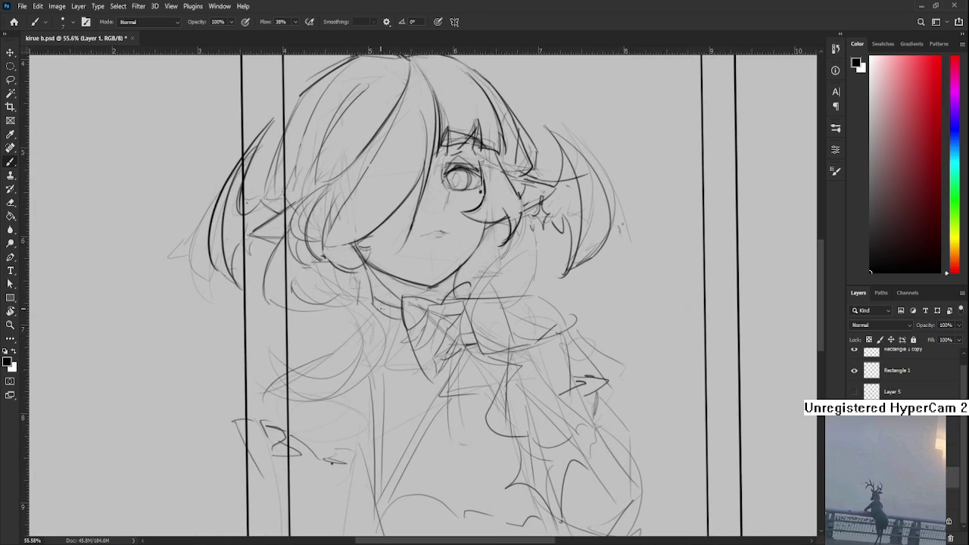
{"action": "left_click_drag", "start_coordinate": [382, 361], "coordinate": [383, 482]}
{"action": "key", "text": "ctrl+z"}
{"action": "left_click_drag", "start_coordinate": [380, 360], "coordinate": [377, 506]}
{"action": "key", "text": "ctrl+z"}
{"action": "mouse_move", "coordinate": [371, 391]}
{"action": "left_mouse_down"}
{"action": "mouse_move", "coordinate": [368, 492]}
{"action": "mouse_move", "coordinate": [364, 483]}
{"action": "left_mouse_up"}
{"action": "key", "text": "ctrl+z"}
{"action": "left_click_drag", "start_coordinate": [370, 374], "coordinate": [377, 506]}
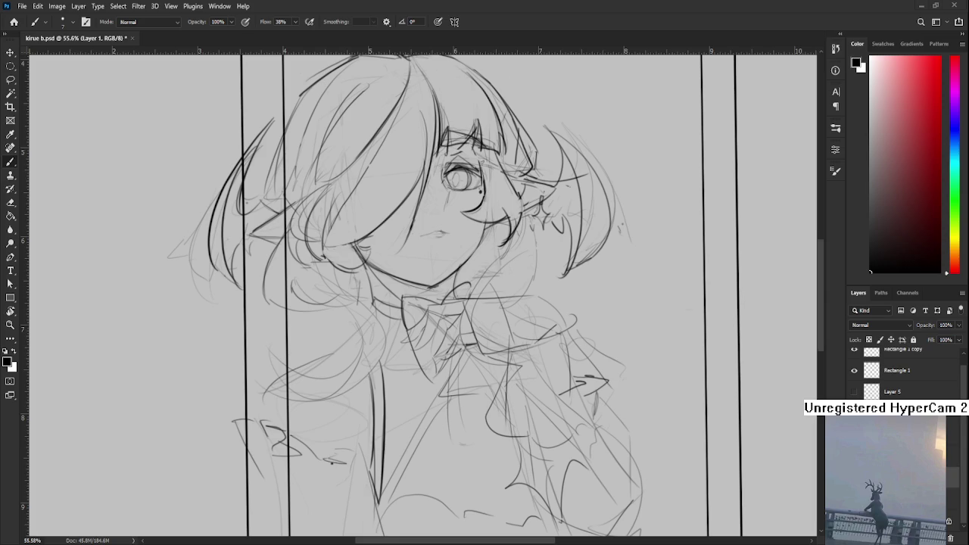
- Erase the vertical line and redraw a shorter one below the bow
{"action": "scroll", "coordinate": [356, 363], "scroll_direction": "down", "scroll_amount": 3}
{"action": "scroll", "coordinate": [349, 349], "scroll_direction": "down", "scroll_amount": 1}
{"action": "scroll", "coordinate": [348, 349], "scroll_direction": "down", "scroll_amount": 1}
{"action": "key", "text": "e"}
{"action": "mouse_move", "coordinate": [362, 349]}
{"action": "left_mouse_down"}
{"action": "mouse_move", "coordinate": [356, 411]}
{"action": "mouse_move", "coordinate": [362, 346]}
{"action": "left_mouse_up"}
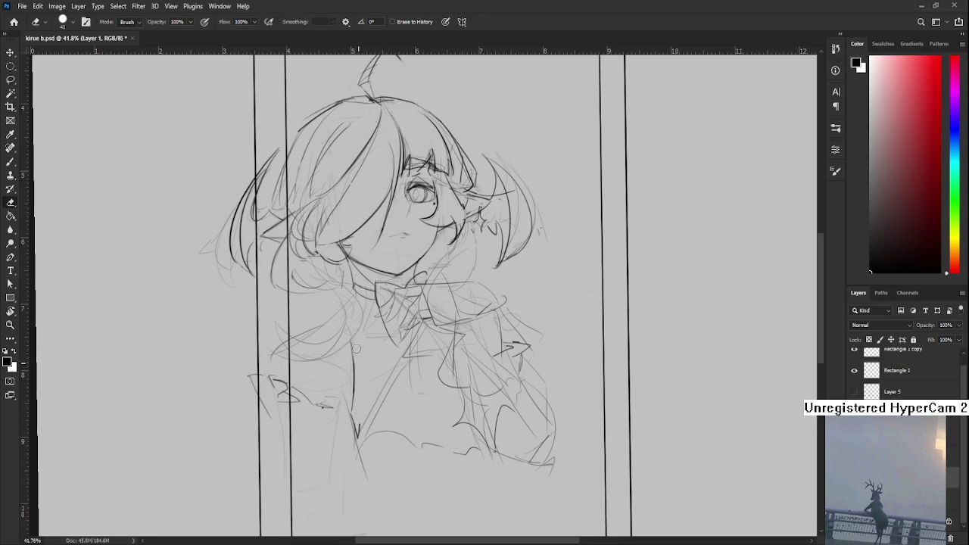
{"action": "key", "text": "b"}
{"action": "left_click_drag", "start_coordinate": [362, 342], "coordinate": [361, 401]}
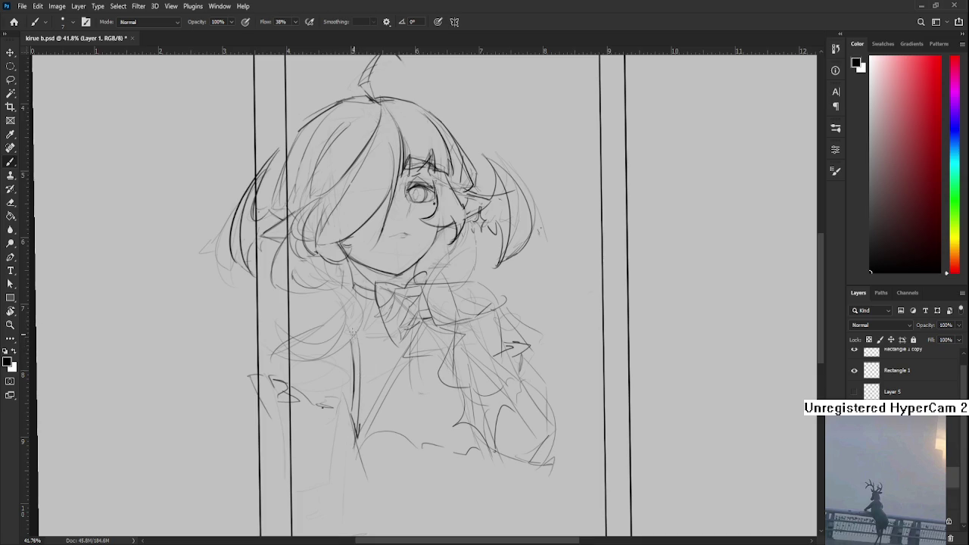
- Reposition the view and sketch a curve across the chest
{"action": "scroll", "coordinate": [353, 333], "scroll_direction": "up", "scroll_amount": 1}
{"action": "mouse_move", "coordinate": [350, 358]}
{"action": "left_mouse_down"}
{"action": "mouse_move", "coordinate": [381, 307]}
{"action": "mouse_move", "coordinate": [385, 314]}
{"action": "left_mouse_up"}
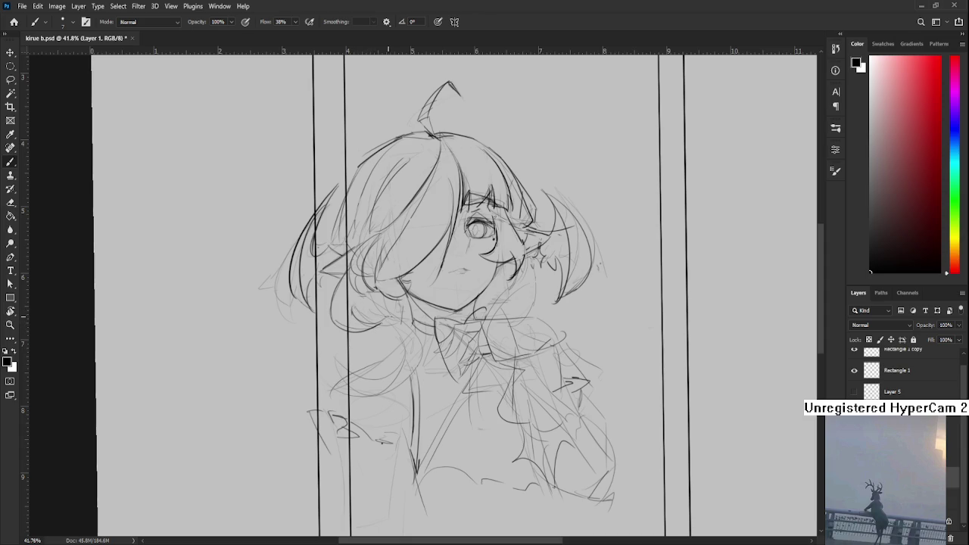
{"action": "left_click_drag", "start_coordinate": [402, 318], "coordinate": [398, 305]}
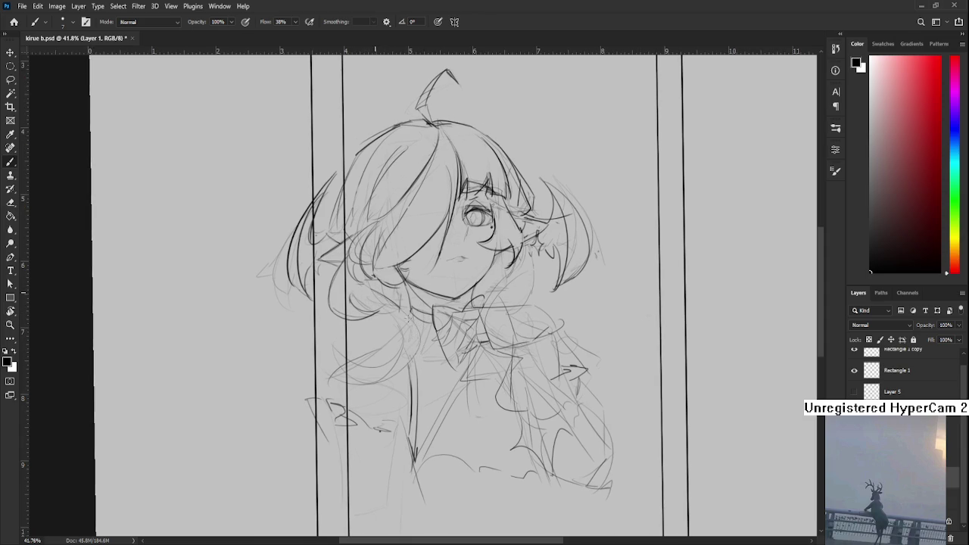
{"action": "left_click_drag", "start_coordinate": [417, 347], "coordinate": [357, 376]}
- Retry the chest and lower hair curves, then try a short hair stroke
{"action": "key", "text": "ctrl+z"}
{"action": "left_click_drag", "start_coordinate": [421, 345], "coordinate": [330, 378]}
{"action": "key", "text": "ctrl+z"}
{"action": "mouse_move", "coordinate": [331, 333]}
{"action": "left_mouse_down"}
{"action": "mouse_move", "coordinate": [400, 383]}
{"action": "mouse_move", "coordinate": [356, 368]}
{"action": "mouse_move", "coordinate": [394, 382]}
{"action": "left_mouse_up"}
{"action": "key", "text": "ctrl+z"}
{"action": "left_click_drag", "start_coordinate": [402, 341], "coordinate": [381, 382]}
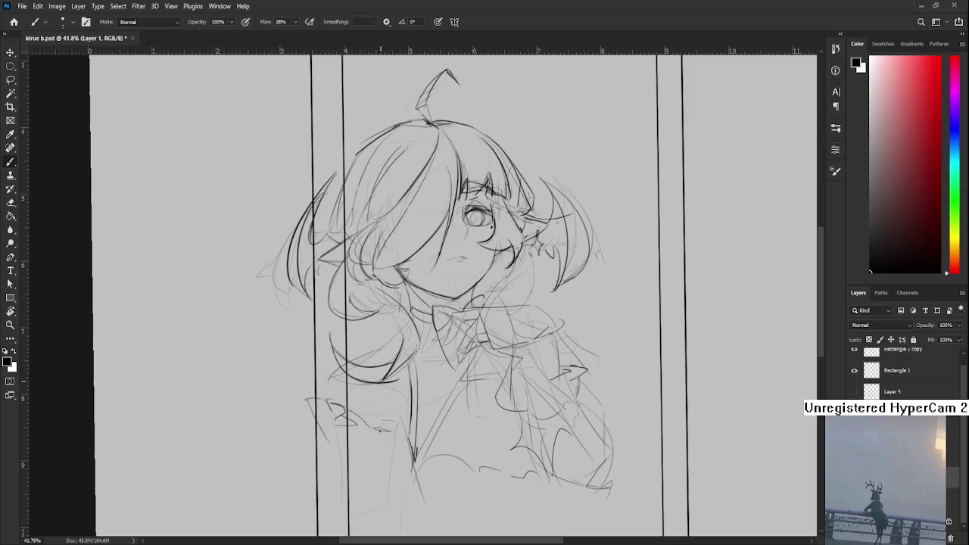
{"action": "mouse_move", "coordinate": [400, 289]}
{"action": "left_mouse_down"}
{"action": "mouse_move", "coordinate": [370, 353]}
{"action": "mouse_move", "coordinate": [374, 342]}
{"action": "left_mouse_up"}
{"action": "key", "text": "ctrl+z"}
- Draw a trial vertical neck line below the face, then undo it
{"action": "scroll", "coordinate": [386, 297], "scroll_direction": "down", "scroll_amount": 1}
{"action": "scroll", "coordinate": [385, 297], "scroll_direction": "right", "scroll_amount": 2}
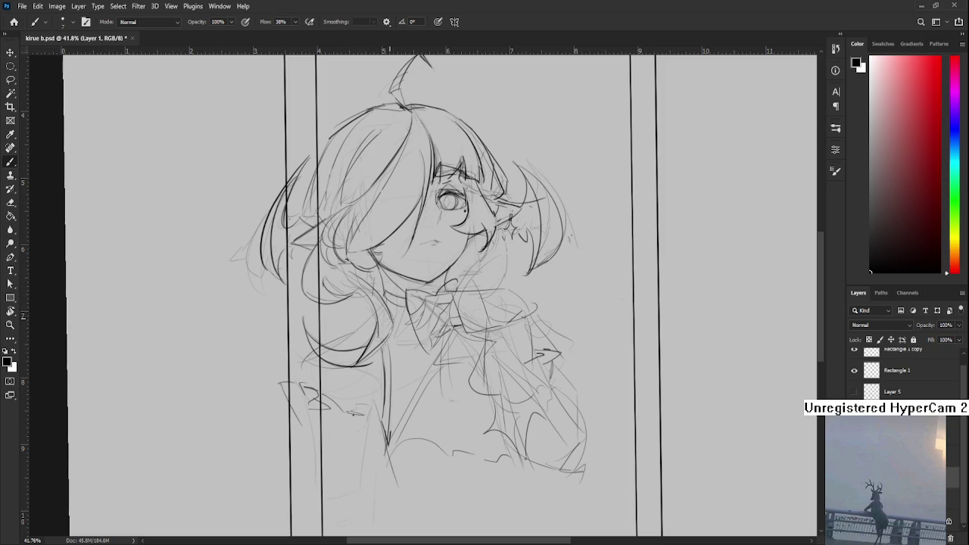
{"action": "scroll", "coordinate": [394, 327], "scroll_direction": "up", "scroll_amount": 1}
{"action": "mouse_move", "coordinate": [326, 358]}
{"action": "left_mouse_down"}
{"action": "mouse_move", "coordinate": [352, 323]}
{"action": "mouse_move", "coordinate": [333, 368]}
{"action": "left_mouse_up"}
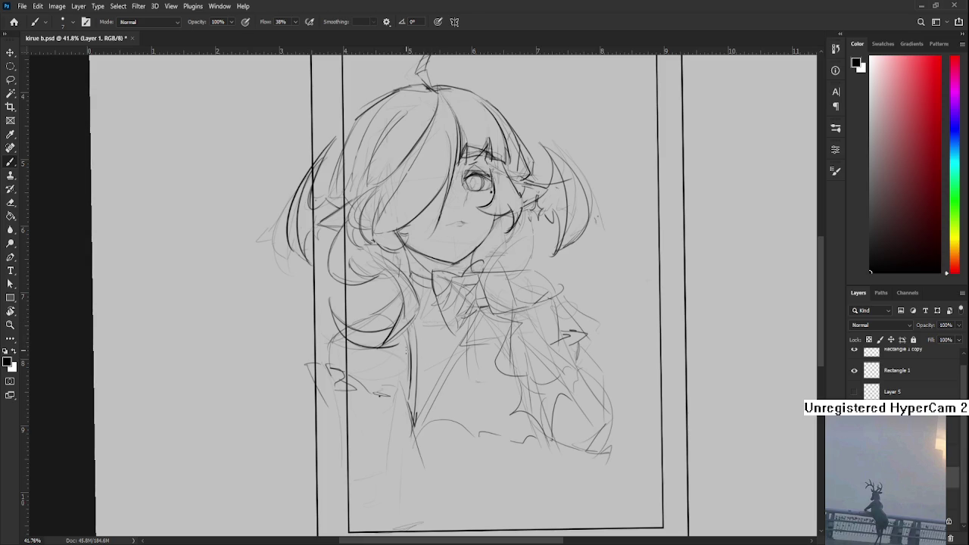
{"action": "key", "text": "e"}
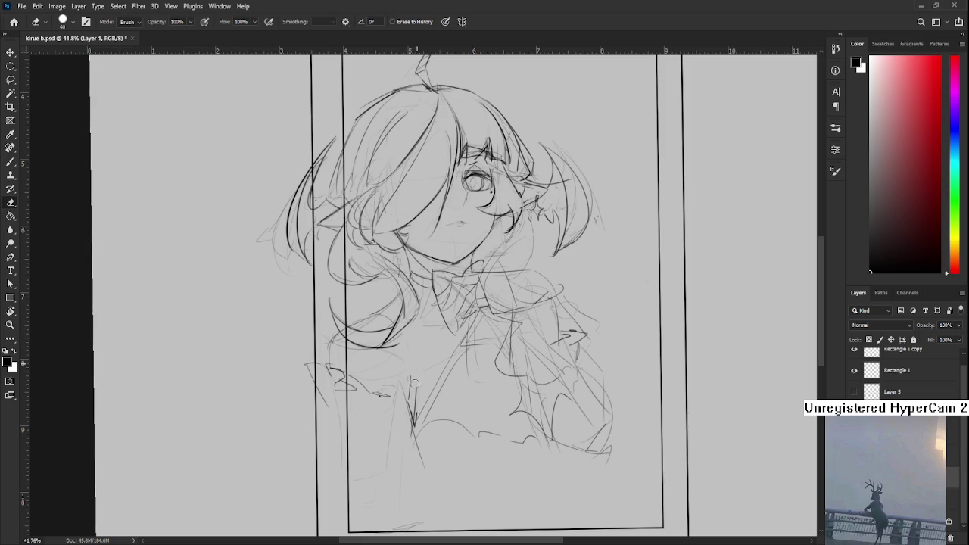
{"action": "key", "text": "b"}
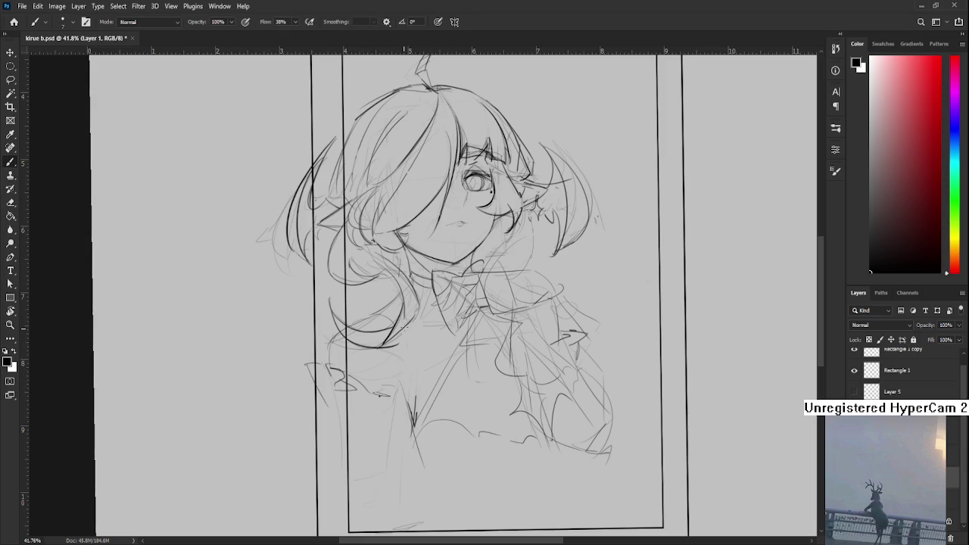
{"action": "left_click_drag", "start_coordinate": [410, 318], "coordinate": [403, 428]}
{"action": "left_click_drag", "start_coordinate": [412, 353], "coordinate": [417, 317]}
{"action": "mouse_move", "coordinate": [408, 412]}
{"action": "left_mouse_down"}
{"action": "mouse_move", "coordinate": [414, 340]}
{"action": "mouse_move", "coordinate": [409, 438]}
{"action": "left_mouse_up"}
{"action": "key", "text": "ctrl+z"}
- Retry the neck stroke, then erase faint sketch lines near the neck
{"action": "mouse_move", "coordinate": [410, 338]}
{"action": "left_mouse_down"}
{"action": "mouse_move", "coordinate": [408, 400]}
{"action": "mouse_move", "coordinate": [442, 432]}
{"action": "left_mouse_up"}
{"action": "key", "text": "ctrl+z"}
{"action": "left_click_drag", "start_coordinate": [444, 385], "coordinate": [410, 433]}
{"action": "key", "text": "e"}
{"action": "left_click_drag", "start_coordinate": [381, 369], "coordinate": [383, 397]}
{"action": "mouse_move", "coordinate": [383, 341]}
{"action": "left_mouse_down"}
{"action": "mouse_move", "coordinate": [388, 400]}
{"action": "mouse_move", "coordinate": [384, 350]}
{"action": "left_mouse_up"}
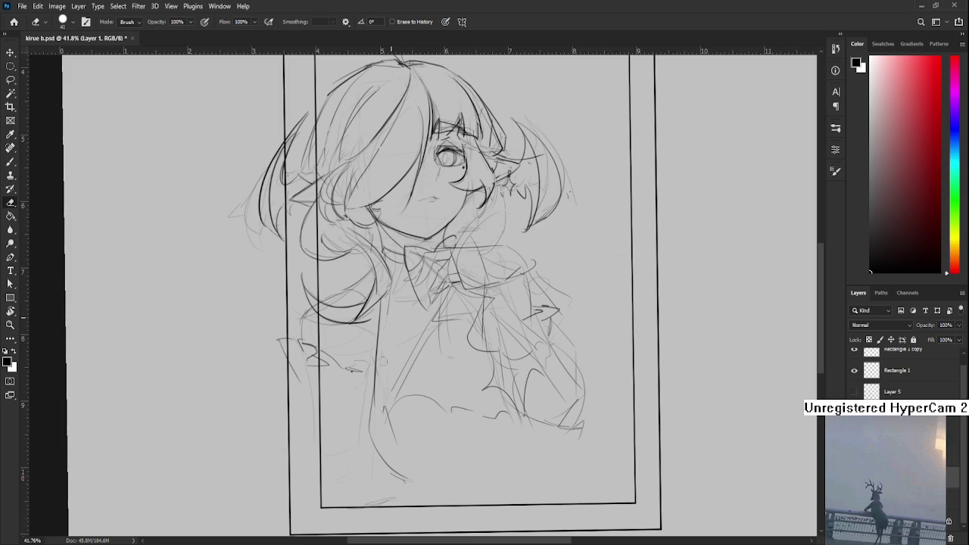
{"action": "key", "text": "b"}
- Redraw the neck strokes, extend the left neck line and add a diagonal chest line
{"action": "left_click_drag", "start_coordinate": [388, 289], "coordinate": [384, 412]}
{"action": "key", "text": "ctrl+z"}
{"action": "mouse_move", "coordinate": [388, 336]}
{"action": "left_mouse_down"}
{"action": "mouse_move", "coordinate": [383, 406]}
{"action": "mouse_move", "coordinate": [398, 399]}
{"action": "left_mouse_up"}
{"action": "left_click_drag", "start_coordinate": [435, 329], "coordinate": [366, 429]}
{"action": "left_click_drag", "start_coordinate": [436, 325], "coordinate": [376, 401]}
{"action": "left_click_drag", "start_coordinate": [393, 413], "coordinate": [395, 443]}
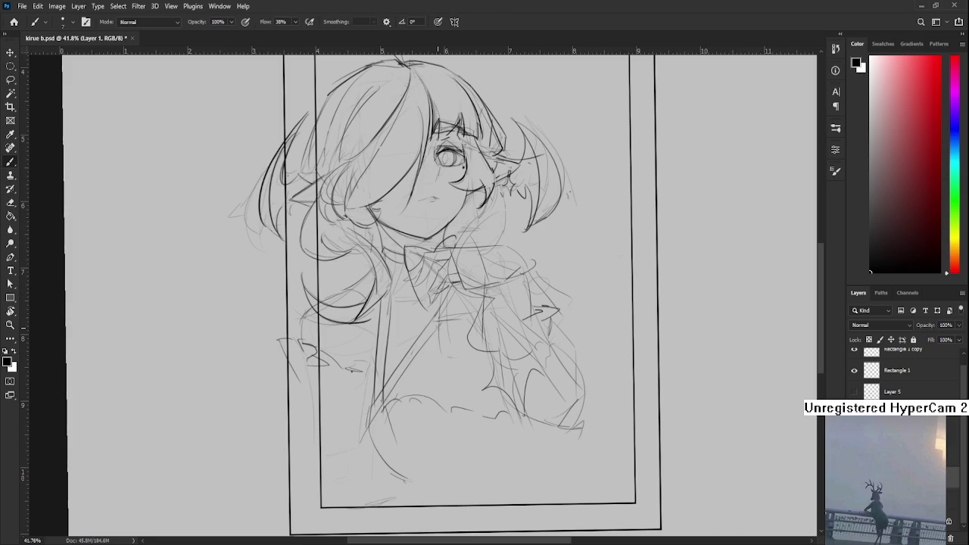
- Zoom to the left sleeve and draw the first dark ribbon strokes
{"action": "scroll", "coordinate": [448, 319], "scroll_direction": "down", "scroll_amount": 1}
{"action": "scroll", "coordinate": [448, 318], "scroll_direction": "down", "scroll_amount": 3}
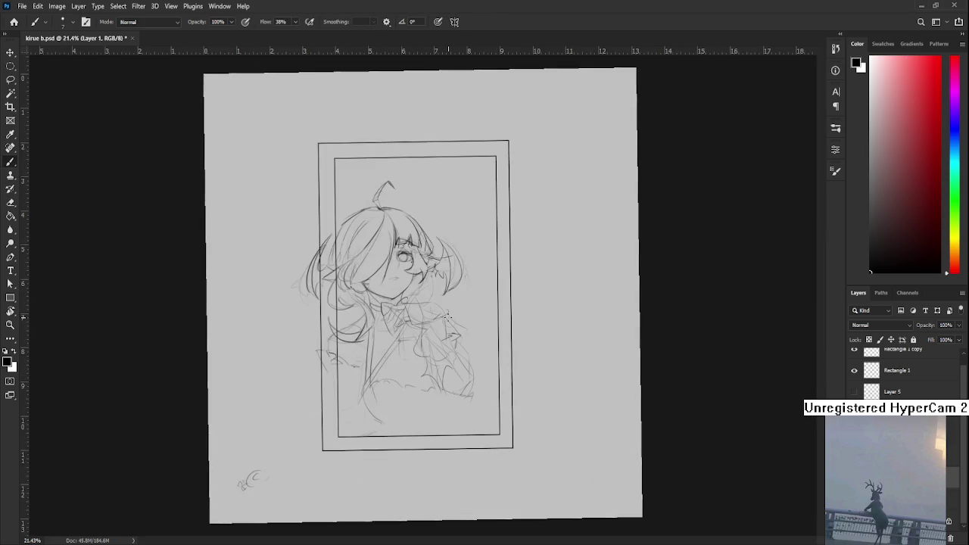
{"action": "scroll", "coordinate": [448, 318], "scroll_direction": "up", "scroll_amount": 4}
{"action": "left_click_drag", "start_coordinate": [344, 379], "coordinate": [428, 330]}
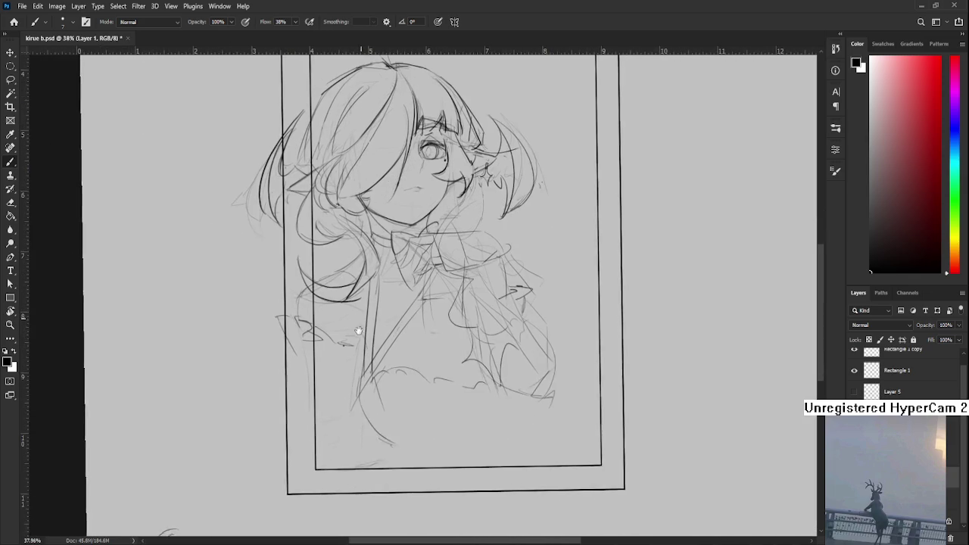
{"action": "key", "text": "e"}
{"action": "key", "text": "b"}
{"action": "left_click_drag", "start_coordinate": [307, 338], "coordinate": [317, 360]}
{"action": "mouse_move", "coordinate": [314, 326]}
{"action": "left_mouse_down"}
{"action": "mouse_move", "coordinate": [327, 327]}
{"action": "mouse_move", "coordinate": [309, 321]}
{"action": "mouse_move", "coordinate": [318, 321]}
{"action": "mouse_move", "coordinate": [311, 353]}
{"action": "mouse_move", "coordinate": [331, 341]}
{"action": "mouse_move", "coordinate": [310, 329]}
{"action": "mouse_move", "coordinate": [313, 350]}
{"action": "left_mouse_up"}
- Sketch the ribbon loops and more ribbon strokes across the sleeve
{"action": "key", "text": "e"}
{"action": "key", "text": "b"}
{"action": "mouse_move", "coordinate": [312, 330]}
{"action": "left_mouse_down"}
{"action": "mouse_move", "coordinate": [330, 321]}
{"action": "mouse_move", "coordinate": [335, 338]}
{"action": "left_mouse_up"}
{"action": "mouse_move", "coordinate": [326, 335]}
{"action": "left_mouse_down"}
{"action": "mouse_move", "coordinate": [324, 355]}
{"action": "mouse_move", "coordinate": [359, 335]}
{"action": "left_mouse_up"}
{"action": "mouse_move", "coordinate": [353, 334]}
{"action": "left_mouse_down"}
{"action": "mouse_move", "coordinate": [350, 365]}
{"action": "mouse_move", "coordinate": [370, 337]}
{"action": "mouse_move", "coordinate": [364, 368]}
{"action": "left_mouse_up"}
{"action": "scroll", "coordinate": [424, 288], "scroll_direction": "down", "scroll_amount": 2}
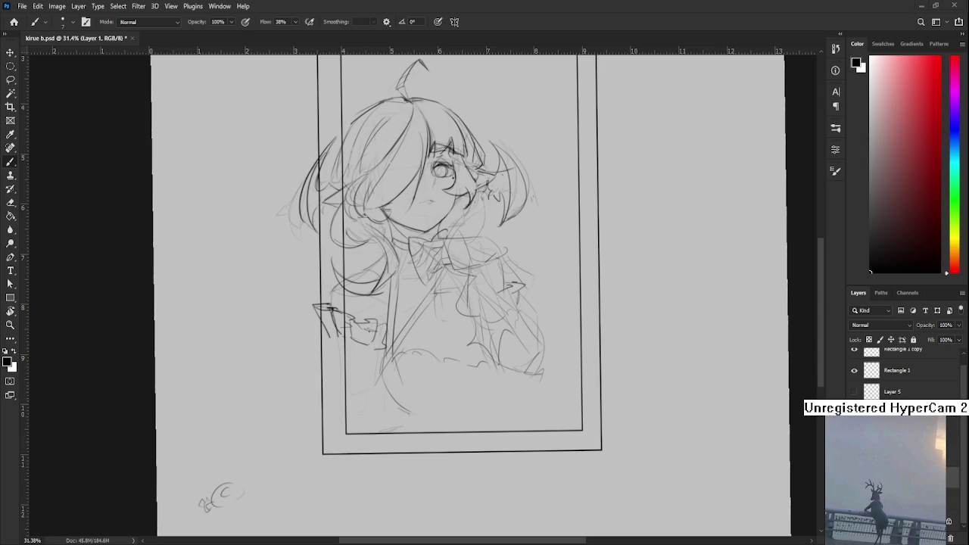
- Zoom in and draw the ribbon's diagonal stroke, a tail and the bow folds
{"action": "scroll", "coordinate": [318, 381], "scroll_direction": "up", "scroll_amount": 3}
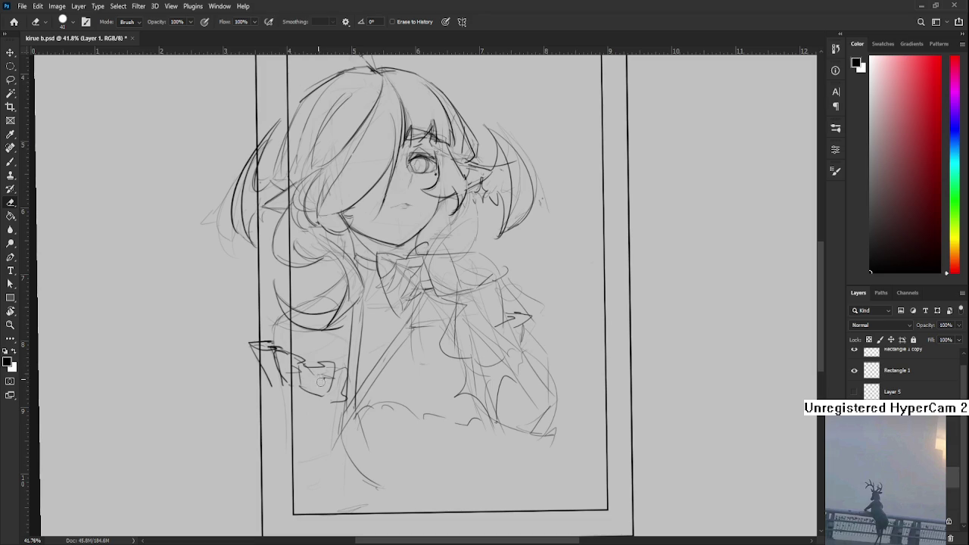
{"action": "left_click_drag", "start_coordinate": [318, 381], "coordinate": [329, 349]}
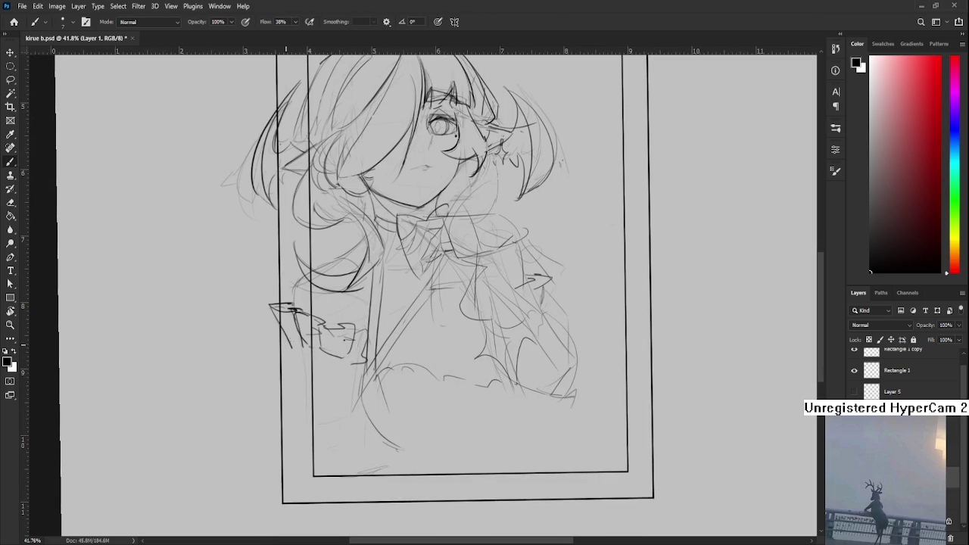
{"action": "mouse_move", "coordinate": [299, 344]}
{"action": "left_mouse_down"}
{"action": "mouse_move", "coordinate": [281, 362]}
{"action": "mouse_move", "coordinate": [301, 411]}
{"action": "mouse_move", "coordinate": [310, 383]}
{"action": "mouse_move", "coordinate": [304, 406]}
{"action": "left_mouse_up"}
{"action": "mouse_move", "coordinate": [337, 366]}
{"action": "left_mouse_down"}
{"action": "mouse_move", "coordinate": [343, 389]}
{"action": "mouse_move", "coordinate": [325, 405]}
{"action": "left_mouse_up"}
{"action": "left_click_drag", "start_coordinate": [317, 352], "coordinate": [318, 406]}
{"action": "key", "text": "ctrl+z"}
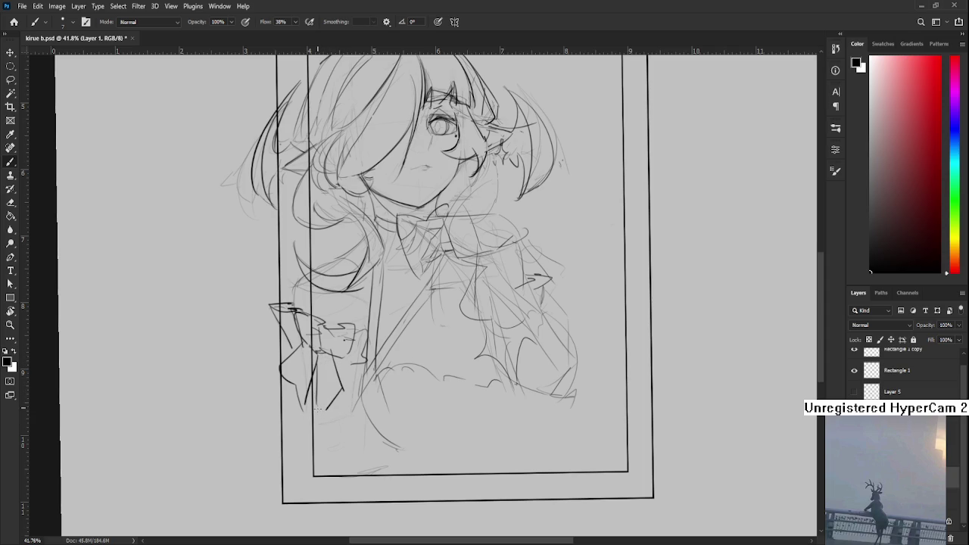
{"action": "mouse_move", "coordinate": [328, 353]}
{"action": "left_mouse_down"}
{"action": "mouse_move", "coordinate": [317, 381]}
{"action": "mouse_move", "coordinate": [309, 352]}
{"action": "mouse_move", "coordinate": [320, 428]}
{"action": "left_mouse_up"}
- Refine the ribbon tails below the bow and add a curved lower-body line
{"action": "scroll", "coordinate": [323, 396], "scroll_direction": "down", "scroll_amount": 1}
{"action": "key", "text": "ctrl+z"}
{"action": "left_click_drag", "start_coordinate": [330, 382], "coordinate": [345, 424]}
{"action": "key", "text": "ctrl+z"}
{"action": "key", "text": "ctrl+z"}
{"action": "mouse_move", "coordinate": [291, 365]}
{"action": "left_mouse_down"}
{"action": "mouse_move", "coordinate": [292, 423]}
{"action": "mouse_move", "coordinate": [303, 421]}
{"action": "left_mouse_up"}
{"action": "key", "text": "ctrl+z"}
{"action": "left_click_drag", "start_coordinate": [314, 353], "coordinate": [306, 413]}
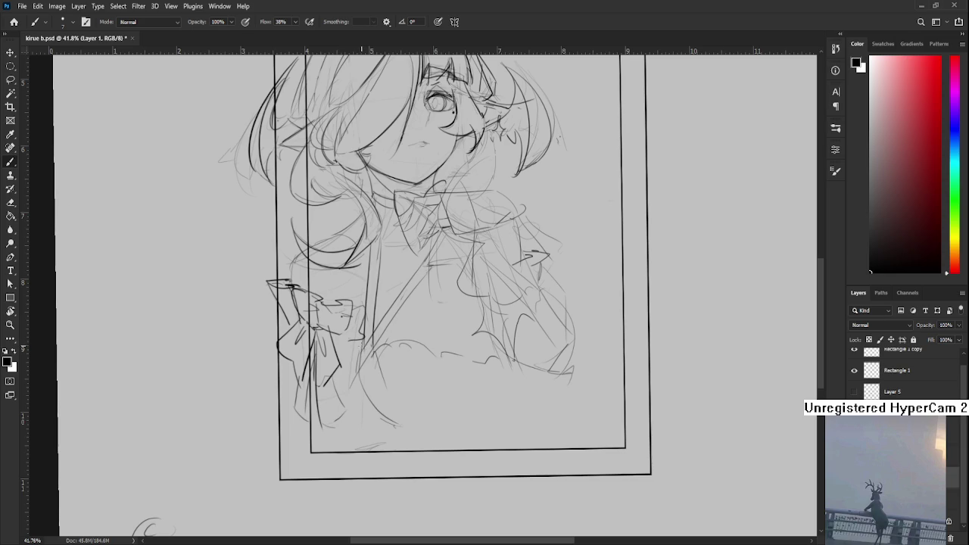
{"action": "left_click_drag", "start_coordinate": [351, 371], "coordinate": [346, 382]}
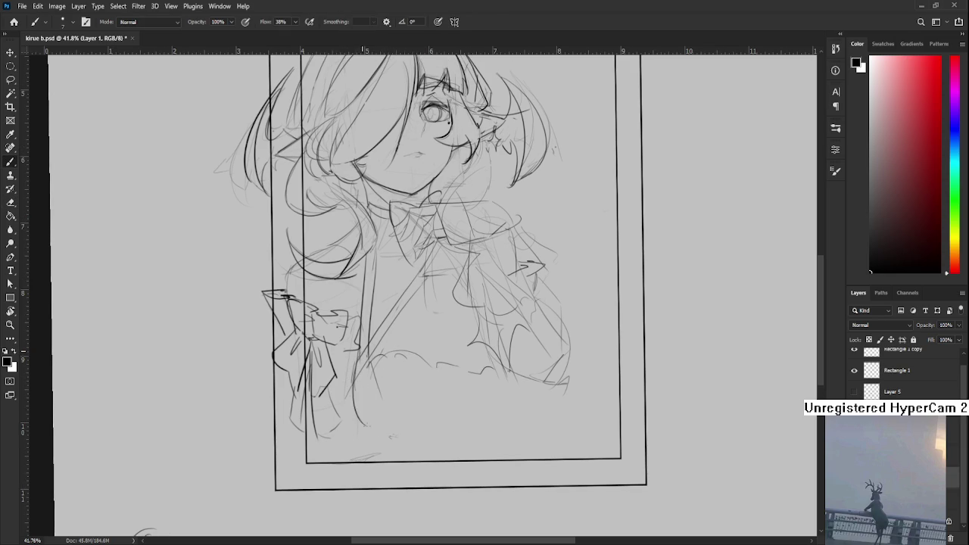
{"action": "mouse_move", "coordinate": [356, 379]}
{"action": "left_mouse_down"}
{"action": "mouse_move", "coordinate": [380, 436]}
{"action": "mouse_move", "coordinate": [348, 386]}
{"action": "left_mouse_up"}
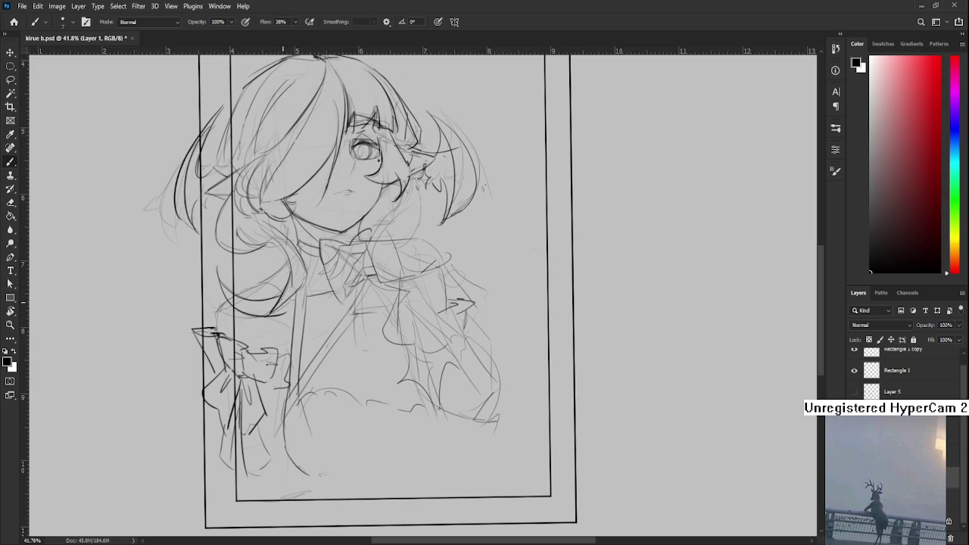
{"action": "mouse_move", "coordinate": [375, 296]}
{"action": "left_mouse_down"}
{"action": "mouse_move", "coordinate": [363, 317]}
{"action": "mouse_move", "coordinate": [336, 316]}
{"action": "mouse_move", "coordinate": [332, 354]}
{"action": "left_mouse_up"}
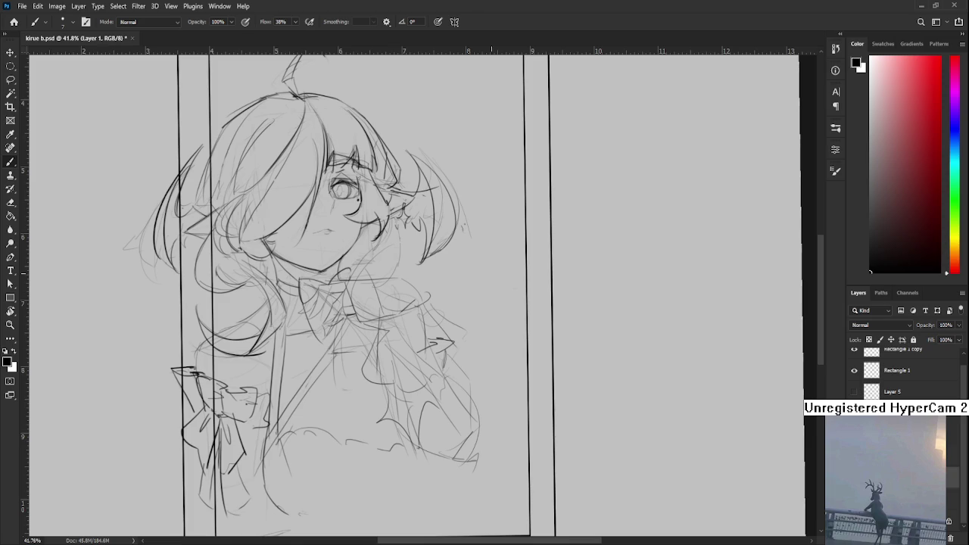
- At 45.9% zoom, draw the raised hand's first strokes and top edge beside the bow tie
{"action": "scroll", "coordinate": [357, 284], "scroll_direction": "up", "scroll_amount": 1}
{"action": "left_click_drag", "start_coordinate": [421, 301], "coordinate": [429, 318]}
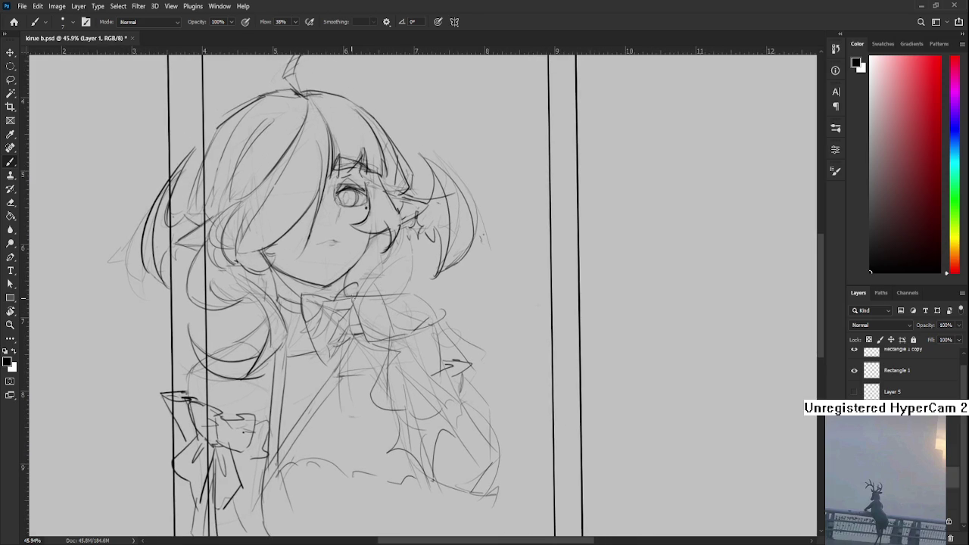
{"action": "left_click_drag", "start_coordinate": [356, 309], "coordinate": [371, 347]}
{"action": "mouse_move", "coordinate": [347, 294]}
{"action": "left_mouse_down"}
{"action": "mouse_move", "coordinate": [409, 292]}
{"action": "mouse_move", "coordinate": [434, 314]}
{"action": "mouse_move", "coordinate": [424, 330]}
{"action": "left_mouse_up"}
{"action": "mouse_move", "coordinate": [406, 339]}
{"action": "left_mouse_down"}
{"action": "mouse_move", "coordinate": [426, 350]}
{"action": "mouse_move", "coordinate": [402, 340]}
{"action": "mouse_move", "coordinate": [391, 356]}
{"action": "mouse_move", "coordinate": [406, 359]}
{"action": "left_mouse_up"}
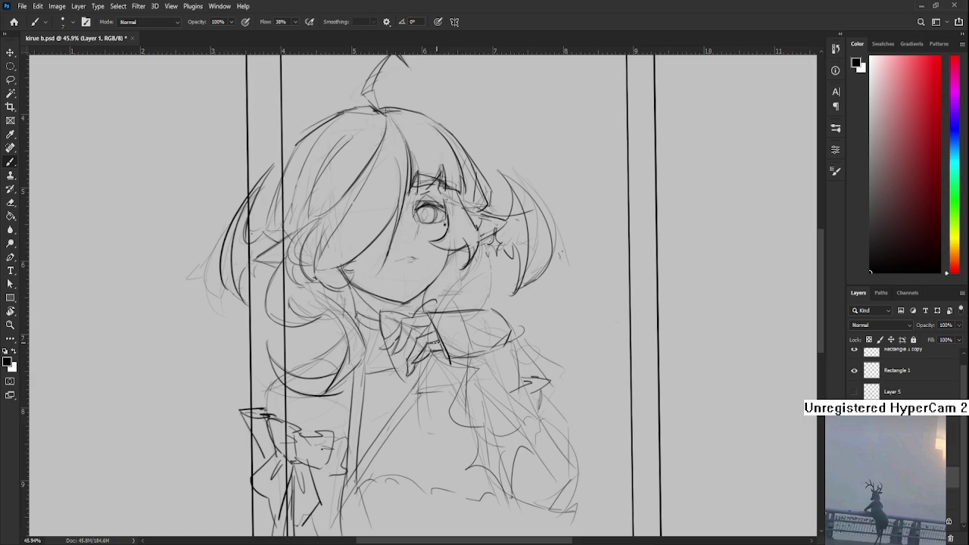
{"action": "left_click_drag", "start_coordinate": [436, 337], "coordinate": [440, 344]}
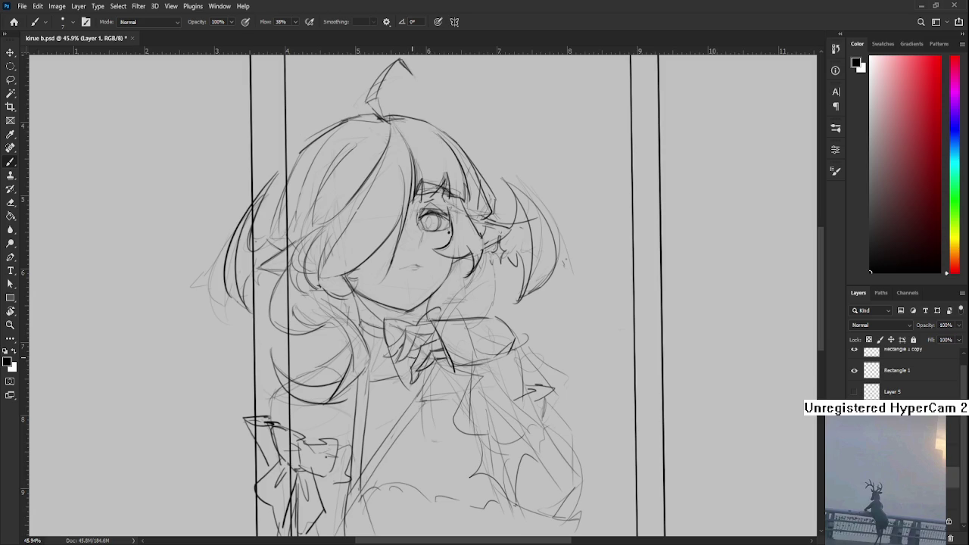
- At 38.3% zoom, draw the boxy hand with curled fingers beside the bow tie
{"action": "scroll", "coordinate": [477, 303], "scroll_direction": "down", "scroll_amount": 1}
{"action": "scroll", "coordinate": [474, 298], "scroll_direction": "down", "scroll_amount": 3}
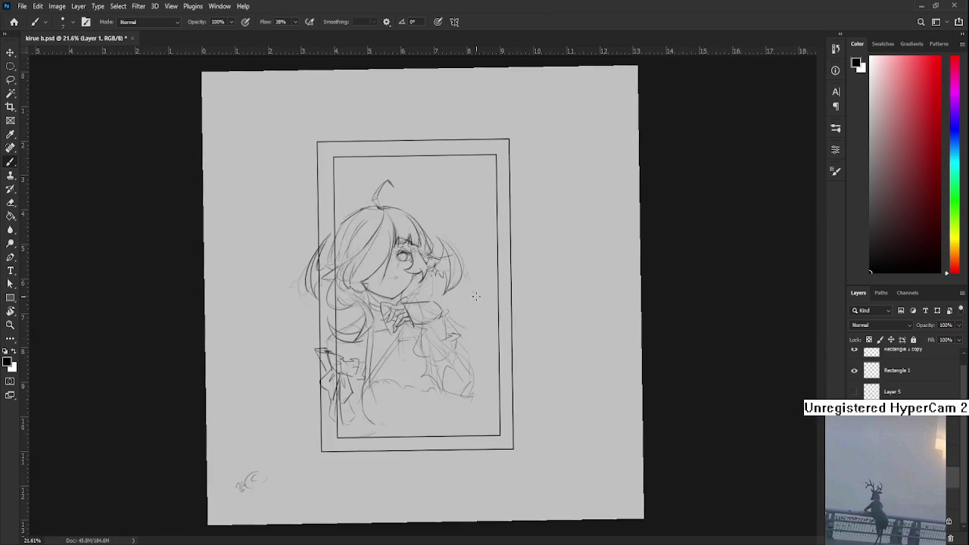
{"action": "scroll", "coordinate": [453, 328], "scroll_direction": "up", "scroll_amount": 2}
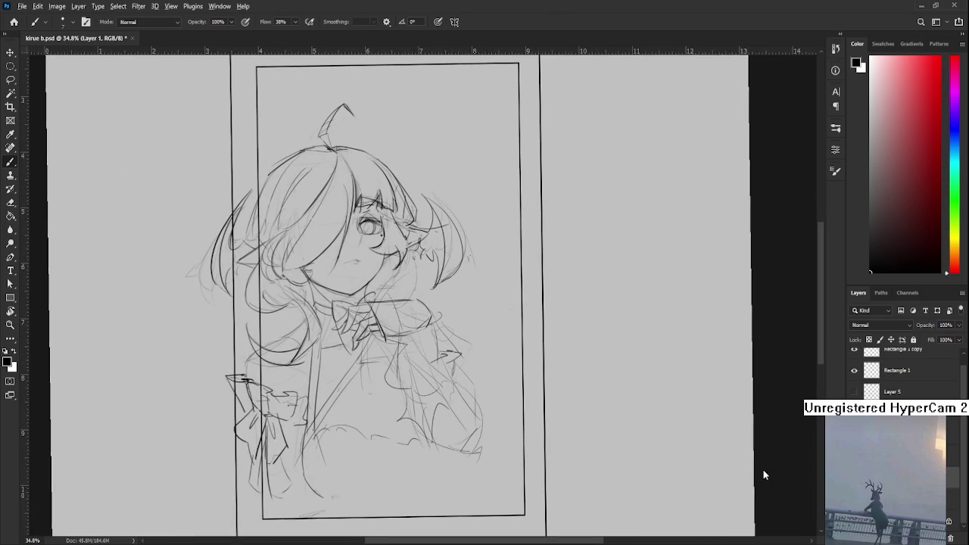
{"action": "scroll", "coordinate": [364, 311], "scroll_direction": "up", "scroll_amount": 1}
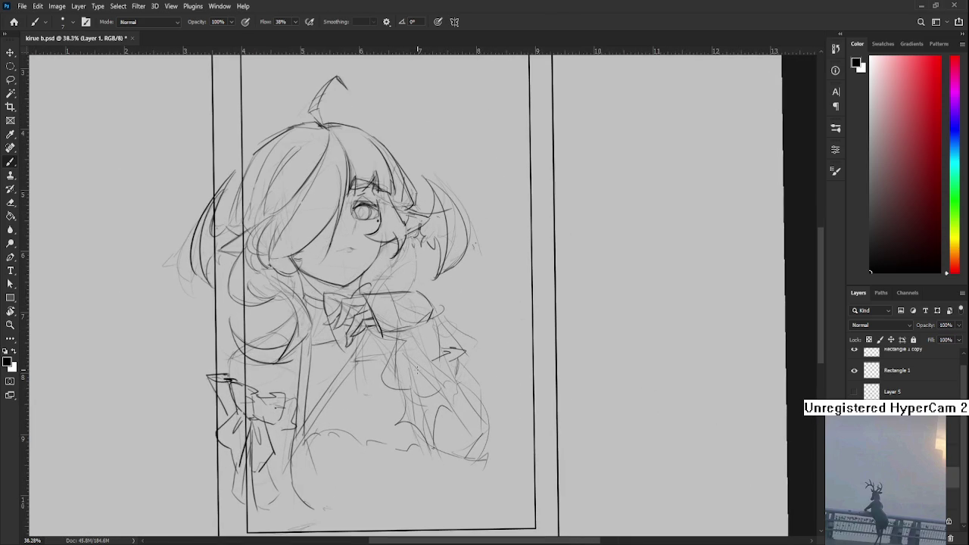
{"action": "scroll", "coordinate": [356, 315], "scroll_direction": "up", "scroll_amount": 1}
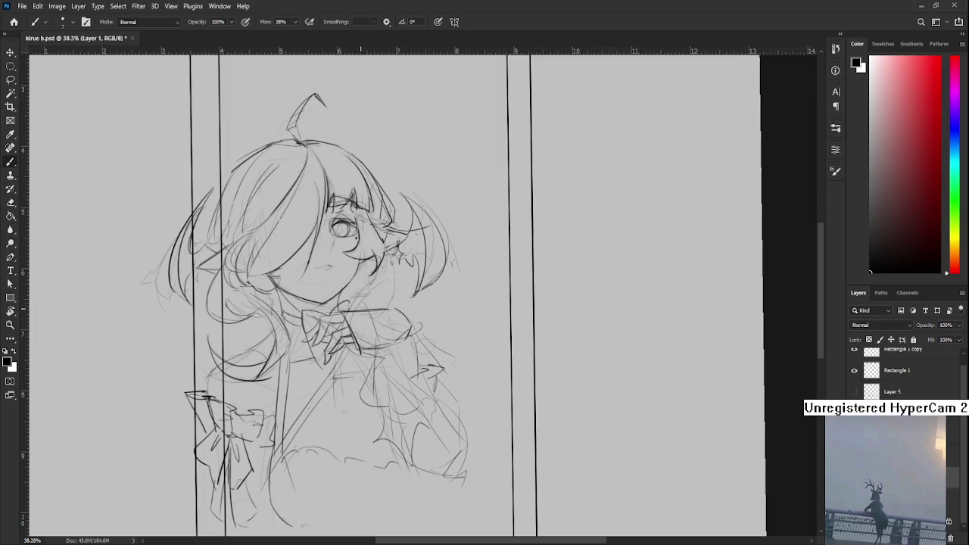
{"action": "mouse_move", "coordinate": [356, 310]}
{"action": "left_mouse_down"}
{"action": "mouse_move", "coordinate": [365, 289]}
{"action": "mouse_move", "coordinate": [372, 347]}
{"action": "mouse_move", "coordinate": [394, 309]}
{"action": "mouse_move", "coordinate": [409, 324]}
{"action": "left_mouse_up"}
{"action": "left_click_drag", "start_coordinate": [369, 348], "coordinate": [379, 333]}
{"action": "left_click_drag", "start_coordinate": [379, 333], "coordinate": [409, 325]}
{"action": "mouse_move", "coordinate": [353, 337]}
{"action": "left_mouse_down"}
{"action": "mouse_move", "coordinate": [388, 366]}
{"action": "mouse_move", "coordinate": [398, 344]}
{"action": "left_mouse_up"}
{"action": "mouse_move", "coordinate": [338, 349]}
{"action": "left_mouse_down"}
{"action": "mouse_move", "coordinate": [350, 361]}
{"action": "mouse_move", "coordinate": [351, 353]}
{"action": "left_mouse_up"}
- Sketch the sleeve cuff beside the hand with a diagonal line next to it
{"action": "left_click_drag", "start_coordinate": [395, 318], "coordinate": [379, 286]}
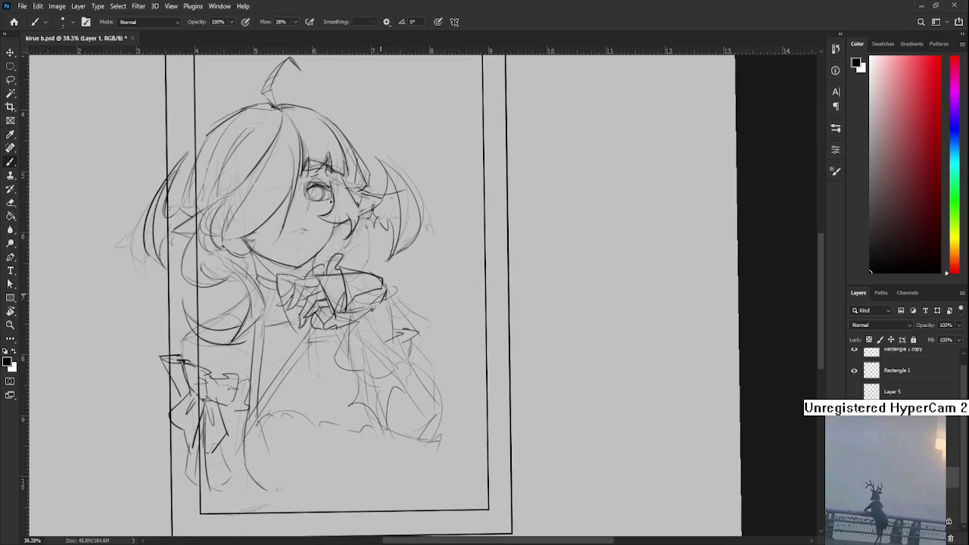
{"action": "left_click_drag", "start_coordinate": [374, 306], "coordinate": [402, 355]}
{"action": "left_click_drag", "start_coordinate": [374, 303], "coordinate": [410, 331]}
{"action": "mouse_move", "coordinate": [381, 293]}
{"action": "left_mouse_down"}
{"action": "mouse_move", "coordinate": [421, 313]}
{"action": "mouse_move", "coordinate": [379, 306]}
{"action": "mouse_move", "coordinate": [417, 325]}
{"action": "mouse_move", "coordinate": [401, 295]}
{"action": "left_mouse_up"}
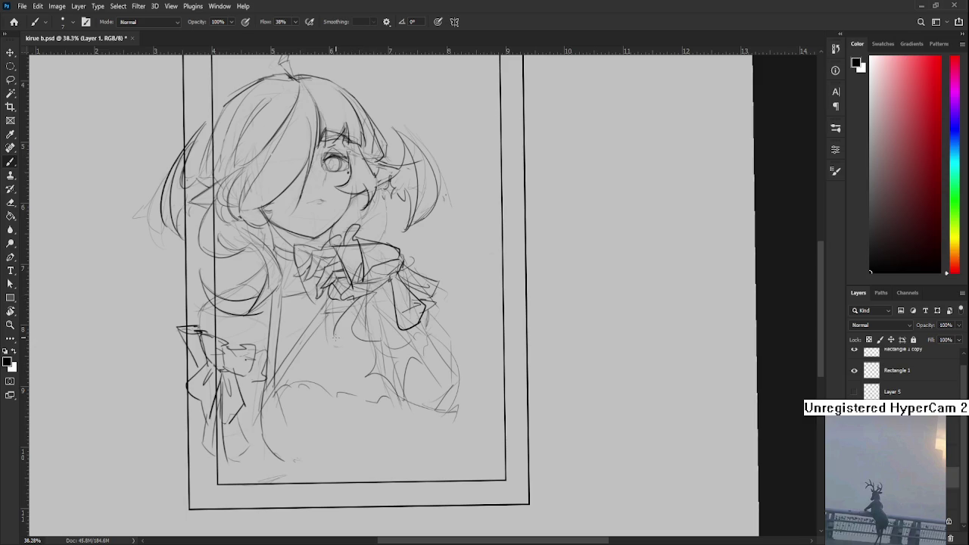
- Draw the curved chest line, redrawing it after one failed try
{"action": "left_click_drag", "start_coordinate": [333, 334], "coordinate": [409, 413]}
{"action": "key", "text": "ctrl+z"}
{"action": "left_click_drag", "start_coordinate": [331, 339], "coordinate": [415, 409]}
{"action": "mouse_move", "coordinate": [448, 359]}
{"action": "left_mouse_down"}
{"action": "mouse_move", "coordinate": [522, 352]}
{"action": "mouse_move", "coordinate": [520, 365]}
{"action": "left_mouse_up"}
{"action": "scroll", "coordinate": [520, 345], "scroll_direction": "down", "scroll_amount": 1}
{"action": "key", "text": "r"}
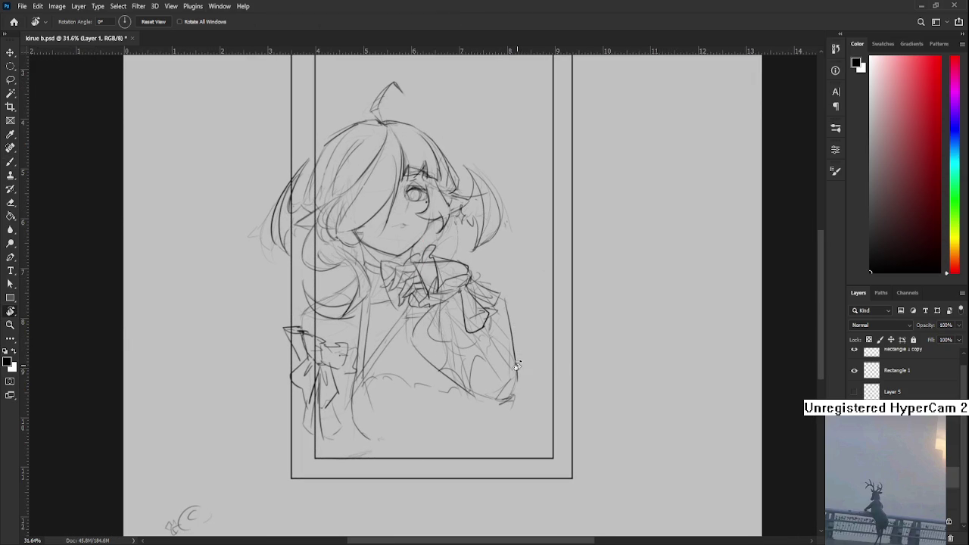
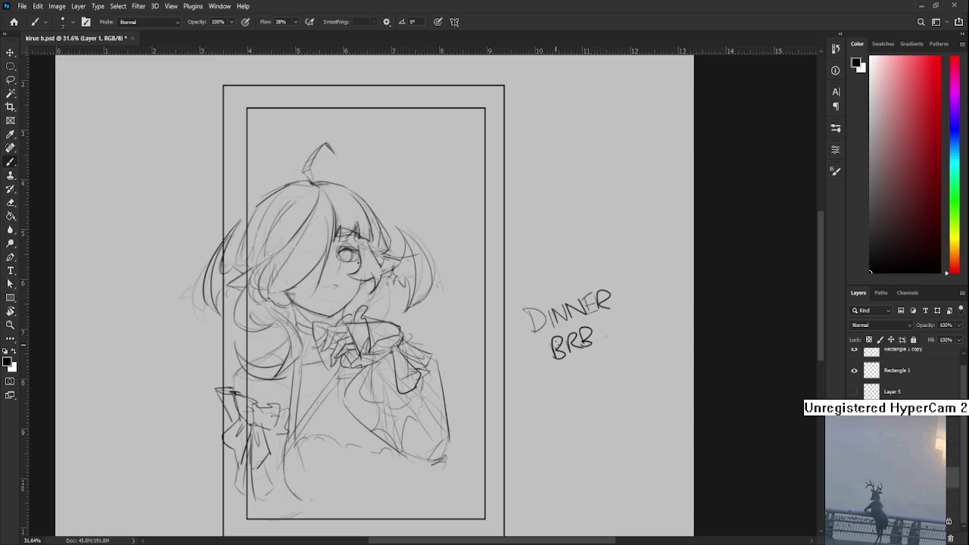
- Lasso the DINNER BRB note, delete it, deselect, then loop a small area right of the frame
{"action": "key", "text": "l"}
{"action": "left_click_drag", "start_coordinate": [521, 288], "coordinate": [528, 266]}
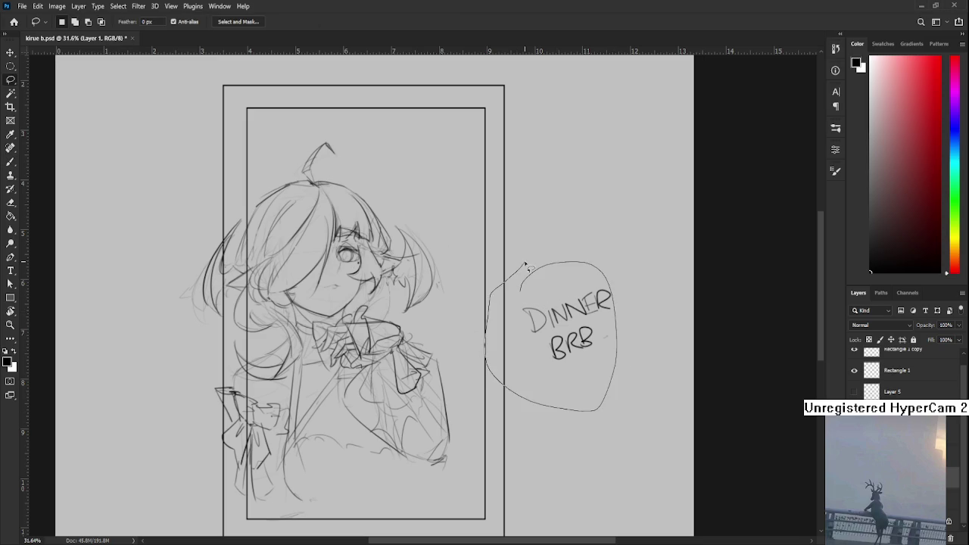
{"action": "key", "text": "Delete"}
{"action": "key", "text": "ctrl+d"}
{"action": "left_click_drag", "start_coordinate": [595, 281], "coordinate": [580, 328]}
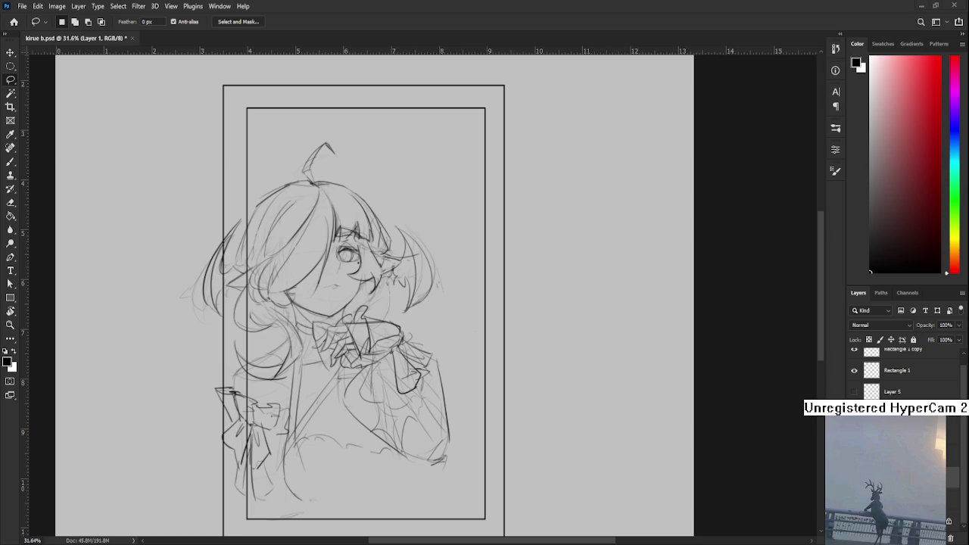
- Clear the small selection and erase faint stray marks in the lower body
{"action": "scroll", "coordinate": [901, 371], "scroll_direction": "up", "scroll_amount": 1}
{"action": "scroll", "coordinate": [902, 371], "scroll_direction": "down", "scroll_amount": 1}
{"action": "scroll", "coordinate": [359, 307], "scroll_direction": "up", "scroll_amount": 2}
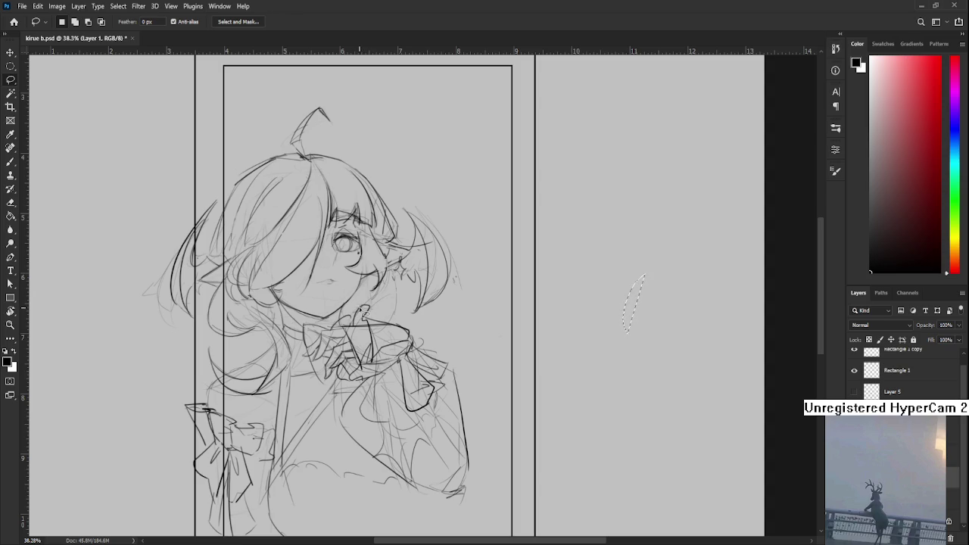
{"action": "key", "text": "ctrl+d"}
{"action": "key", "text": "e"}
{"action": "mouse_move", "coordinate": [390, 380]}
{"action": "left_mouse_down"}
{"action": "mouse_move", "coordinate": [365, 357]}
{"action": "mouse_move", "coordinate": [362, 420]}
{"action": "mouse_move", "coordinate": [386, 454]}
{"action": "mouse_move", "coordinate": [382, 397]}
{"action": "mouse_move", "coordinate": [404, 421]}
{"action": "mouse_move", "coordinate": [407, 391]}
{"action": "mouse_move", "coordinate": [415, 413]}
{"action": "mouse_move", "coordinate": [438, 425]}
{"action": "left_mouse_up"}
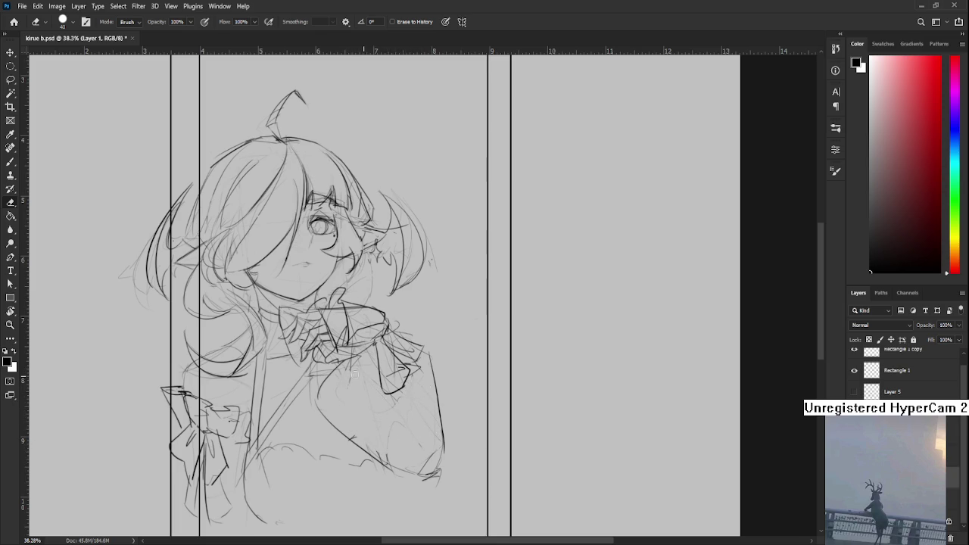
{"action": "left_click_drag", "start_coordinate": [359, 440], "coordinate": [347, 440]}
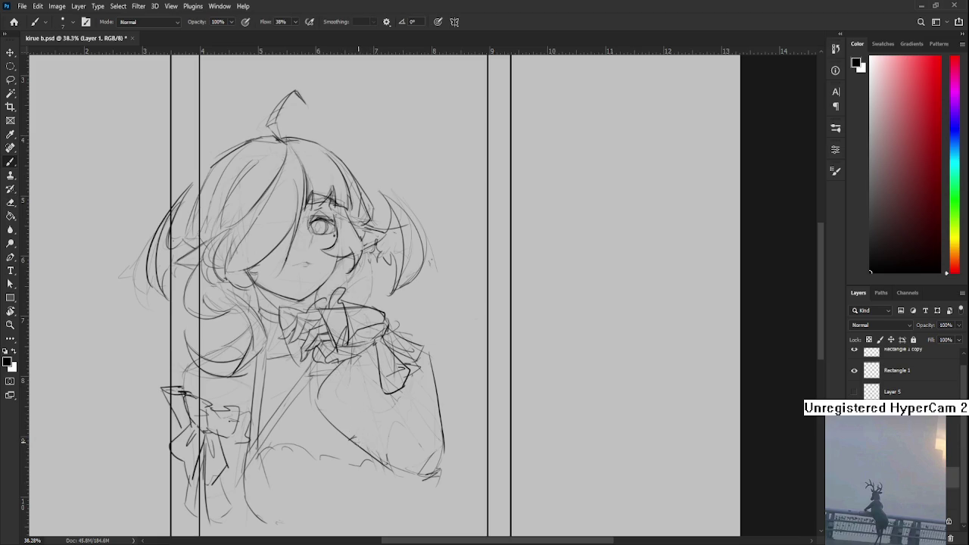
- Add short pencil strokes to the bottom of the sketch with the brush
{"action": "key", "text": "b"}
{"action": "mouse_move", "coordinate": [363, 464]}
{"action": "left_mouse_down"}
{"action": "mouse_move", "coordinate": [374, 489]}
{"action": "mouse_move", "coordinate": [382, 486]}
{"action": "left_mouse_up"}
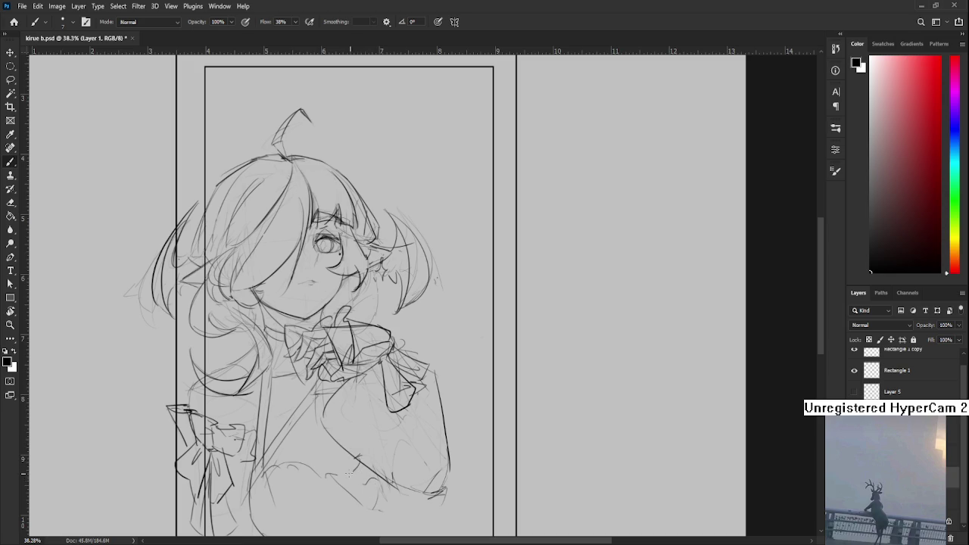
{"action": "mouse_move", "coordinate": [375, 509]}
{"action": "left_mouse_down"}
{"action": "mouse_move", "coordinate": [387, 510]}
{"action": "mouse_move", "coordinate": [377, 473]}
{"action": "left_mouse_up"}
{"action": "scroll", "coordinate": [383, 484], "scroll_direction": "down", "scroll_amount": 3}
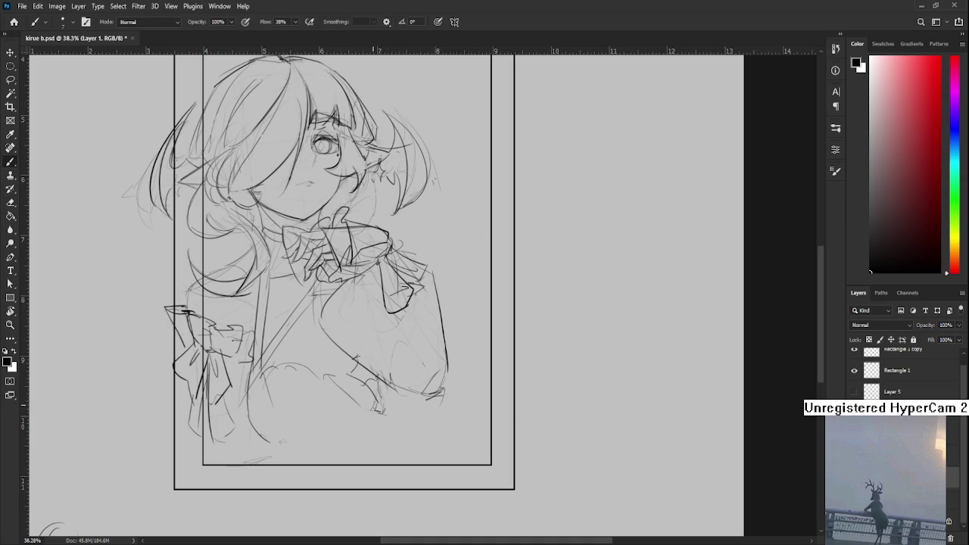
{"action": "scroll", "coordinate": [382, 424], "scroll_direction": "up", "scroll_amount": 2}
{"action": "scroll", "coordinate": [398, 436], "scroll_direction": "up", "scroll_amount": 2}
{"action": "scroll", "coordinate": [402, 454], "scroll_direction": "up", "scroll_amount": 1}
- Sketch a small round shape beside the cheek and add short strokes to the hair
{"action": "left_click_drag", "start_coordinate": [402, 459], "coordinate": [371, 375]}
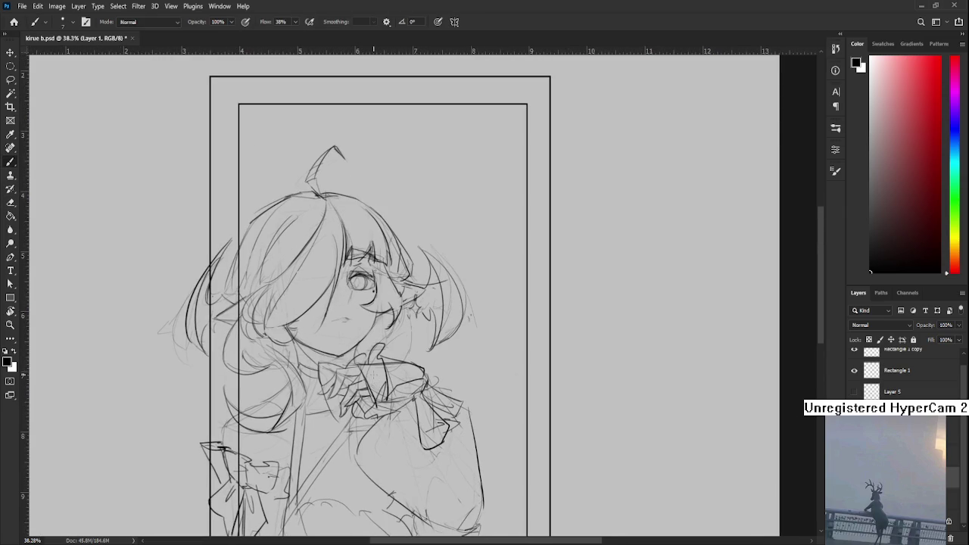
{"action": "scroll", "coordinate": [373, 371], "scroll_direction": "down", "scroll_amount": 1}
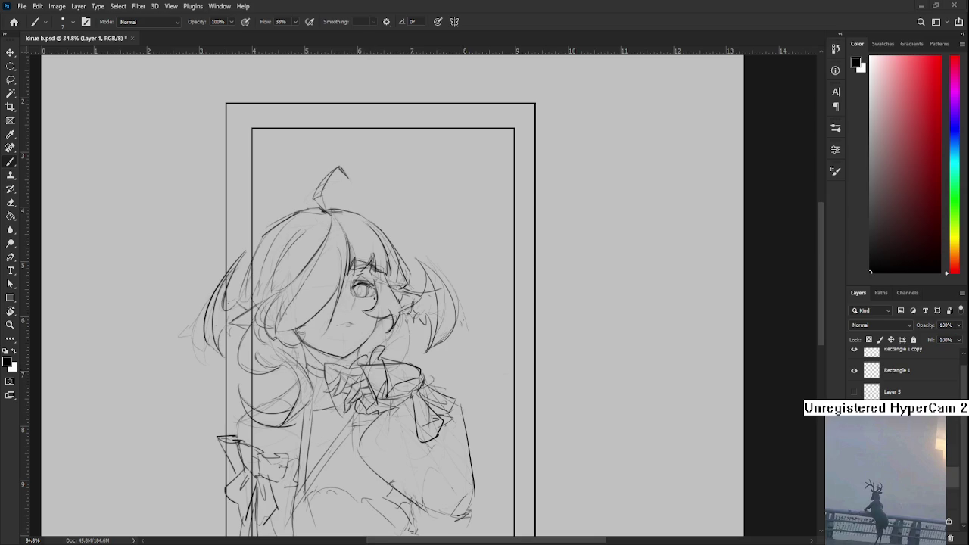
{"action": "left_click_drag", "start_coordinate": [399, 313], "coordinate": [418, 362]}
{"action": "left_click", "coordinate": [417, 339]}
{"action": "mouse_move", "coordinate": [270, 394]}
{"action": "left_mouse_down"}
{"action": "mouse_move", "coordinate": [258, 402]}
{"action": "mouse_move", "coordinate": [285, 377]}
{"action": "left_mouse_up"}
{"action": "left_click_drag", "start_coordinate": [348, 379], "coordinate": [336, 384]}
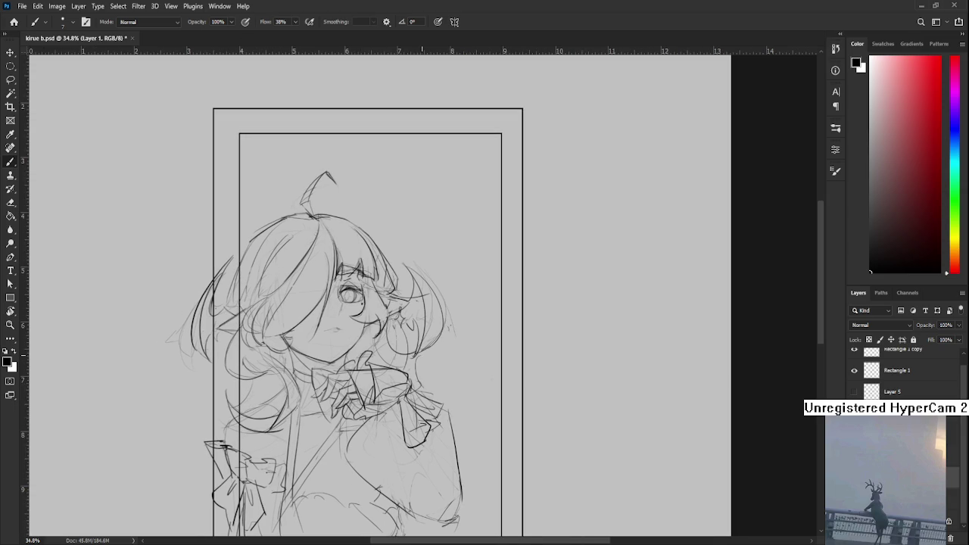
{"action": "left_click_drag", "start_coordinate": [419, 367], "coordinate": [454, 373]}
{"action": "scroll", "coordinate": [458, 376], "scroll_direction": "down", "scroll_amount": 2}
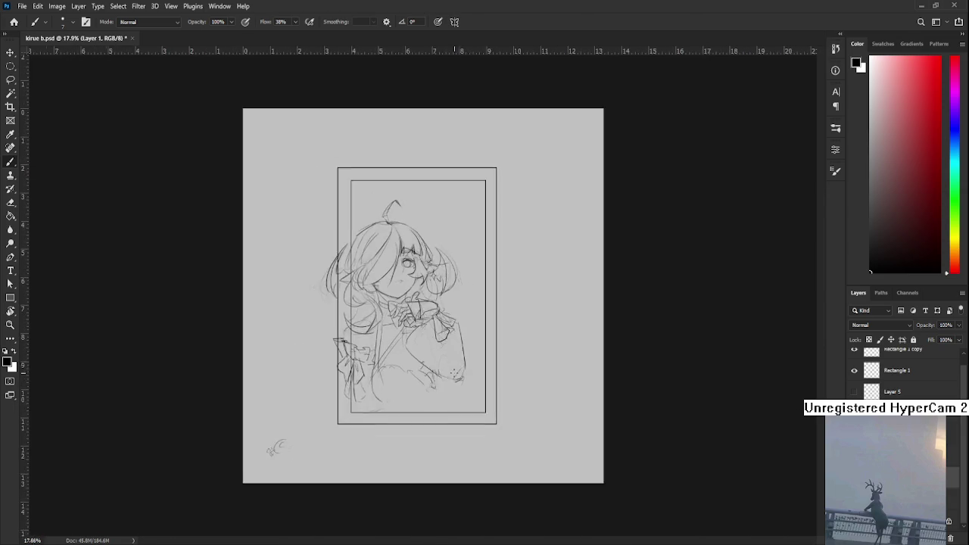
{"action": "scroll", "coordinate": [440, 341], "scroll_direction": "down", "scroll_amount": 1}
{"action": "scroll", "coordinate": [416, 303], "scroll_direction": "down", "scroll_amount": 1}
{"action": "scroll", "coordinate": [396, 267], "scroll_direction": "up", "scroll_amount": 2}
{"action": "scroll", "coordinate": [397, 266], "scroll_direction": "up", "scroll_amount": 2}
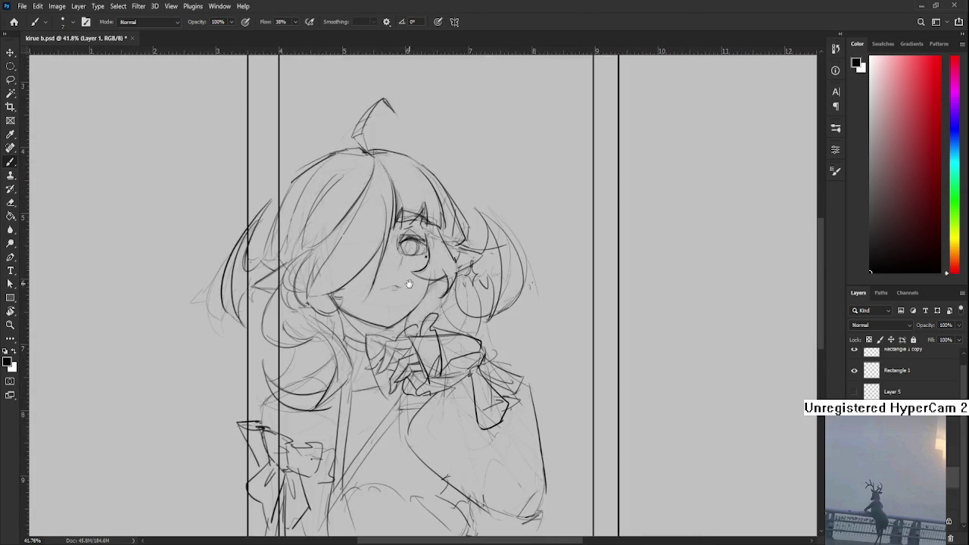
{"action": "scroll", "coordinate": [430, 386], "scroll_direction": "down", "scroll_amount": 1}
{"action": "scroll", "coordinate": [429, 386], "scroll_direction": "down", "scroll_amount": 1}
{"action": "scroll", "coordinate": [409, 355], "scroll_direction": "down", "scroll_amount": 1}
{"action": "scroll", "coordinate": [383, 324], "scroll_direction": "up", "scroll_amount": 2}
- Erase the faint lines at the far left of the hair
{"action": "left_click_drag", "start_coordinate": [383, 324], "coordinate": [379, 442]}
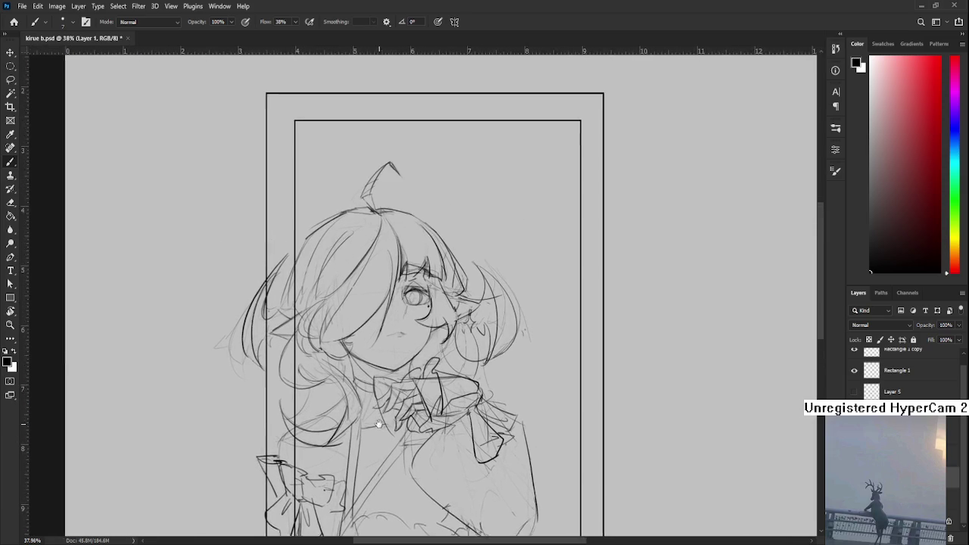
{"action": "scroll", "coordinate": [356, 364], "scroll_direction": "down", "scroll_amount": 2}
{"action": "scroll", "coordinate": [354, 362], "scroll_direction": "up", "scroll_amount": 1}
{"action": "scroll", "coordinate": [353, 360], "scroll_direction": "up", "scroll_amount": 1}
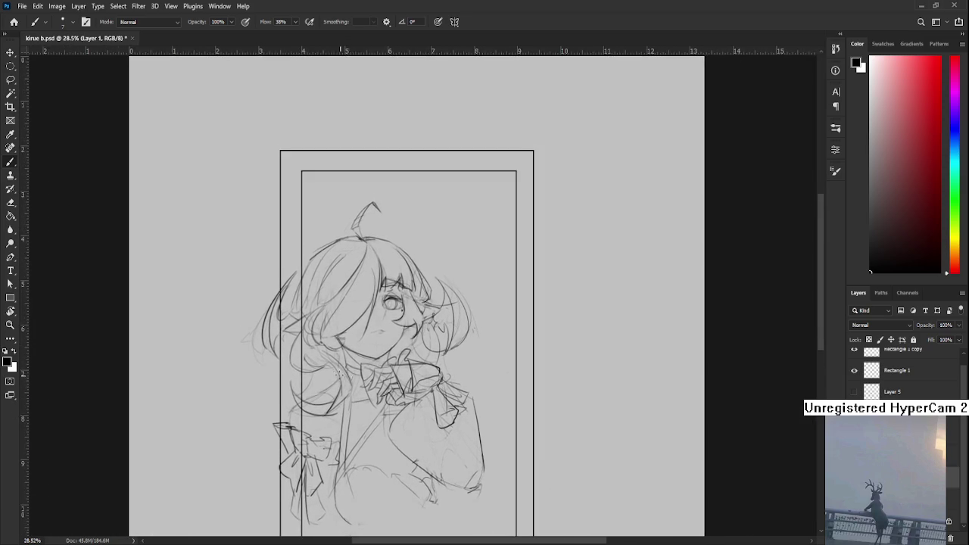
{"action": "scroll", "coordinate": [353, 361], "scroll_direction": "up", "scroll_amount": 2}
{"action": "key", "text": "e"}
{"action": "left_click_drag", "start_coordinate": [259, 350], "coordinate": [273, 356]}
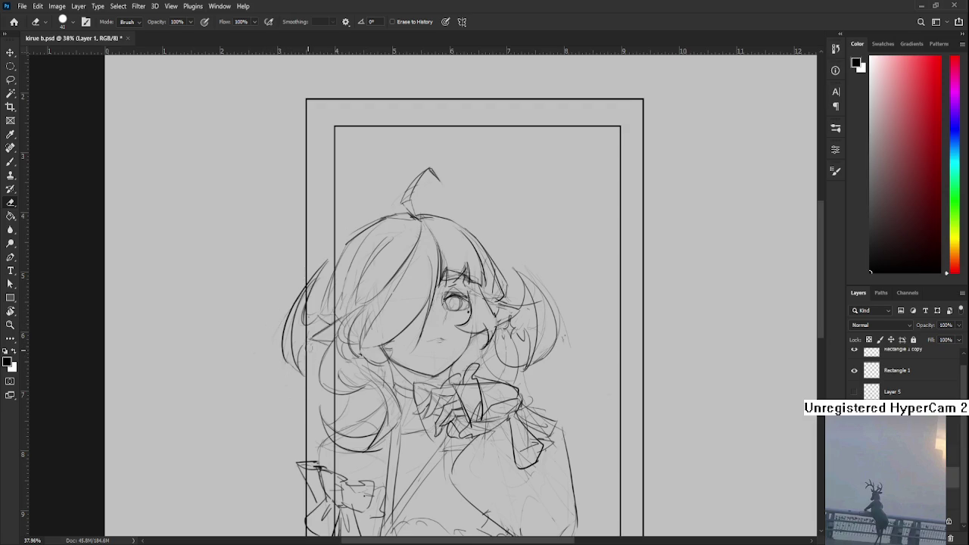
{"action": "left_click_drag", "start_coordinate": [323, 359], "coordinate": [302, 336]}
{"action": "scroll", "coordinate": [394, 302], "scroll_direction": "down", "scroll_amount": 3}
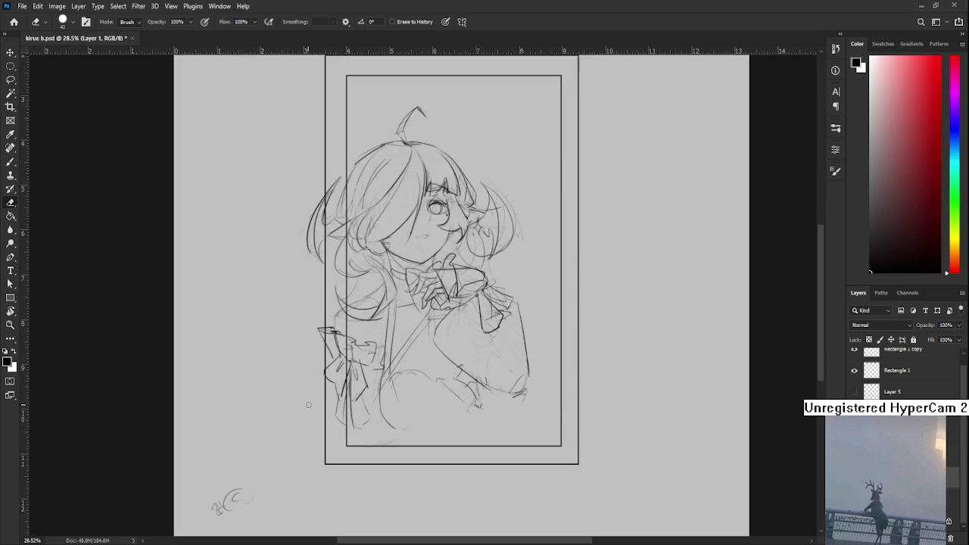
{"action": "key", "text": "ctrl+shift+h"}
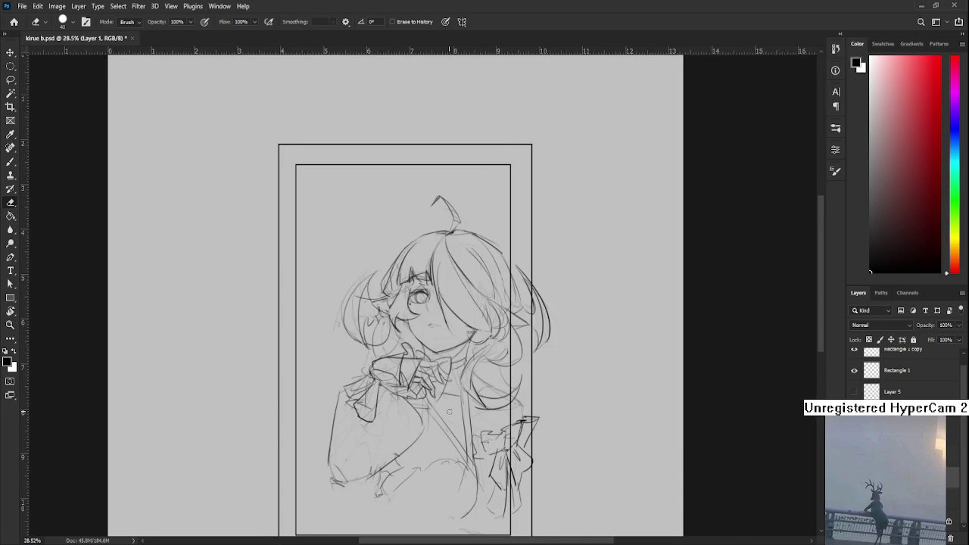
{"action": "scroll", "coordinate": [456, 399], "scroll_direction": "down", "scroll_amount": 2}
{"action": "scroll", "coordinate": [598, 478], "scroll_direction": "up", "scroll_amount": 2}
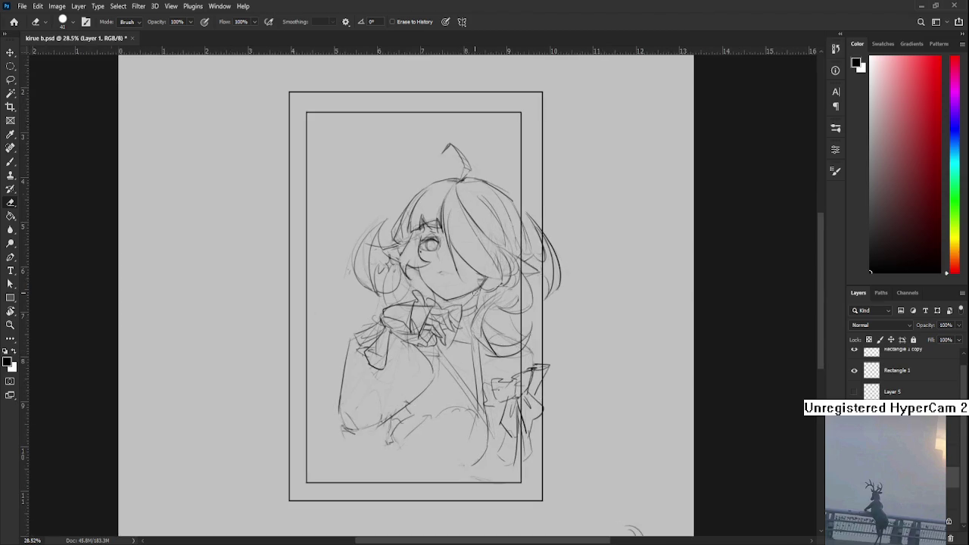
{"action": "scroll", "coordinate": [390, 366], "scroll_direction": "up", "scroll_amount": 1}
{"action": "scroll", "coordinate": [390, 366], "scroll_direction": "up", "scroll_amount": 1}
{"action": "left_click_drag", "start_coordinate": [390, 365], "coordinate": [393, 363]}
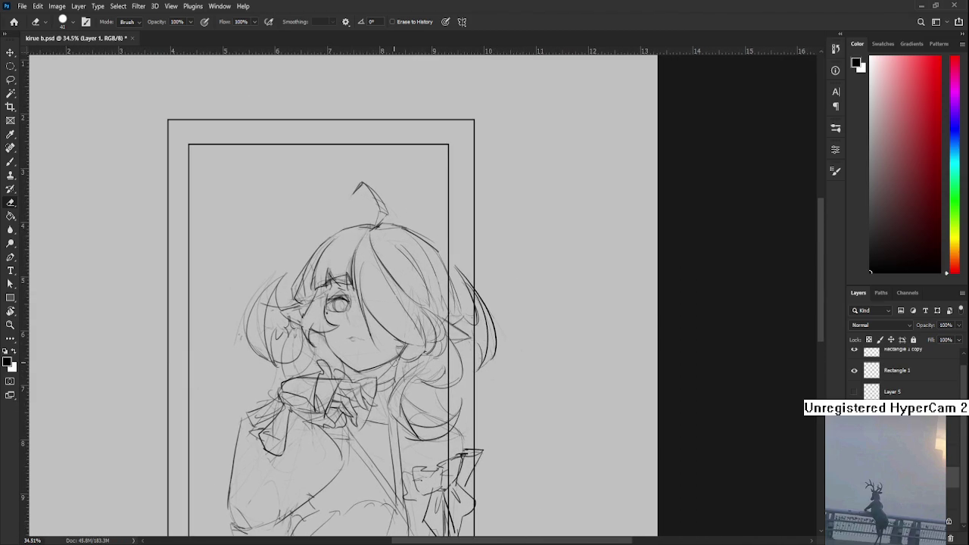
{"action": "key", "text": "ctrl+shift+h"}
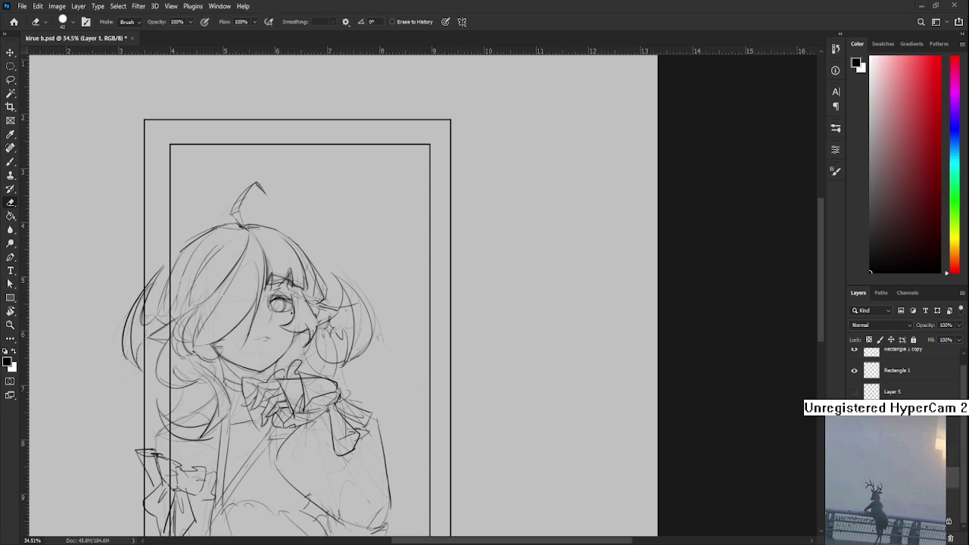
{"action": "mouse_move", "coordinate": [325, 406]}
{"action": "left_mouse_down"}
{"action": "mouse_move", "coordinate": [347, 435]}
{"action": "mouse_move", "coordinate": [325, 411]}
{"action": "mouse_move", "coordinate": [368, 371]}
{"action": "mouse_move", "coordinate": [385, 394]}
{"action": "mouse_move", "coordinate": [359, 403]}
{"action": "mouse_move", "coordinate": [369, 424]}
{"action": "left_mouse_up"}
{"action": "key", "text": "r"}
{"action": "scroll", "coordinate": [369, 425], "scroll_direction": "up", "scroll_amount": 2}
{"action": "scroll", "coordinate": [369, 424], "scroll_direction": "down", "scroll_amount": 2}
{"action": "scroll", "coordinate": [372, 433], "scroll_direction": "down", "scroll_amount": 2}
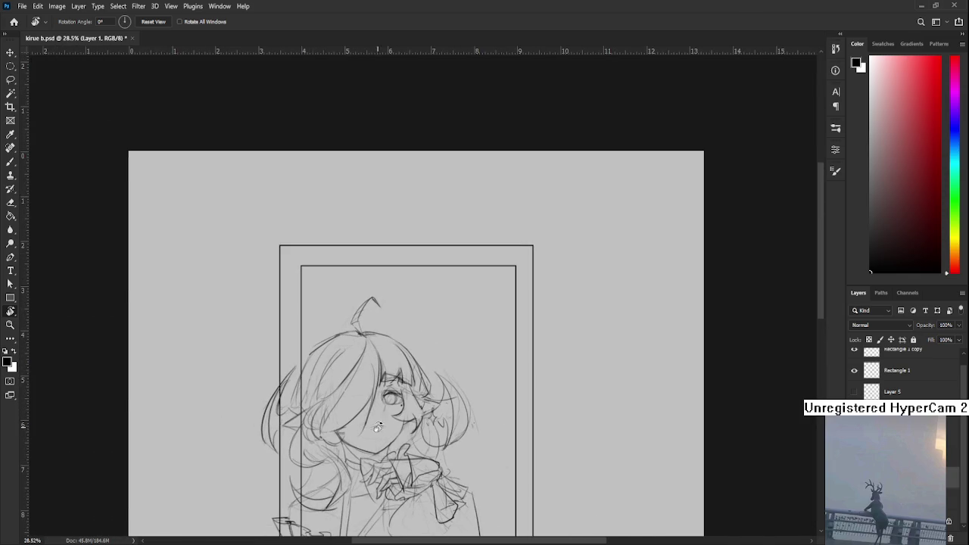
{"action": "scroll", "coordinate": [371, 432], "scroll_direction": "up", "scroll_amount": 2}
{"action": "scroll", "coordinate": [372, 433], "scroll_direction": "down", "scroll_amount": 2}
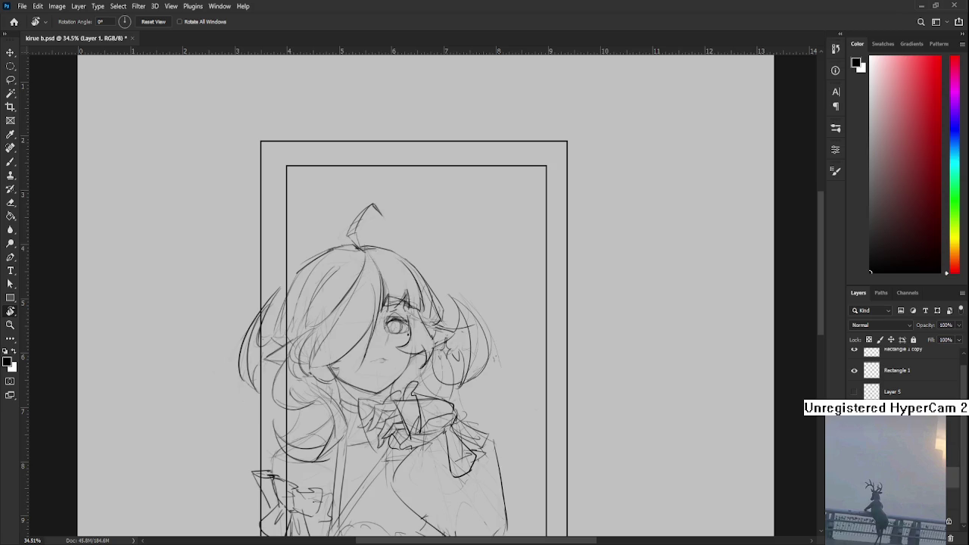
{"action": "key", "text": "alt+bracketleft"}
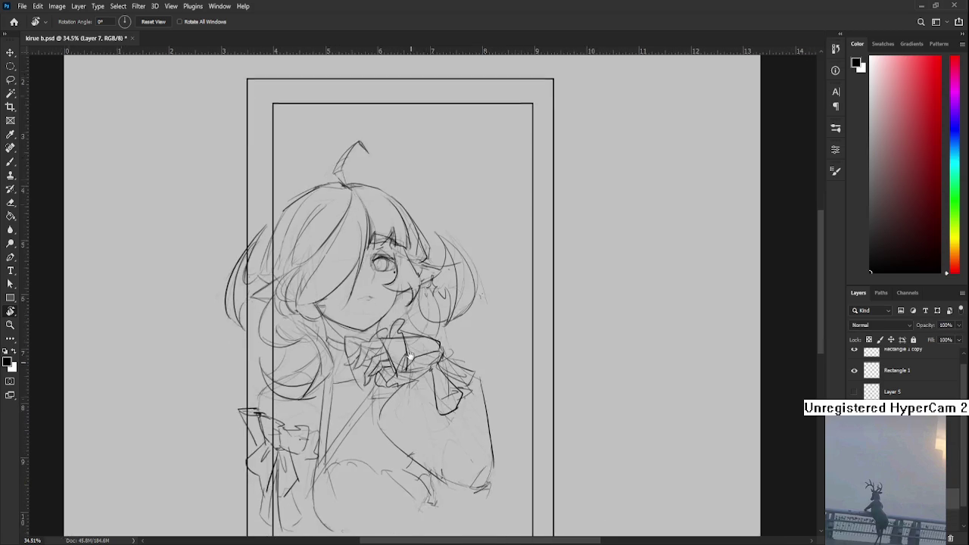
- Lasso-select along the figure's left edge, bottom, bow, collar and right side of the hair
{"action": "scroll", "coordinate": [394, 341], "scroll_direction": "down", "scroll_amount": 2}
{"action": "key", "text": "l"}
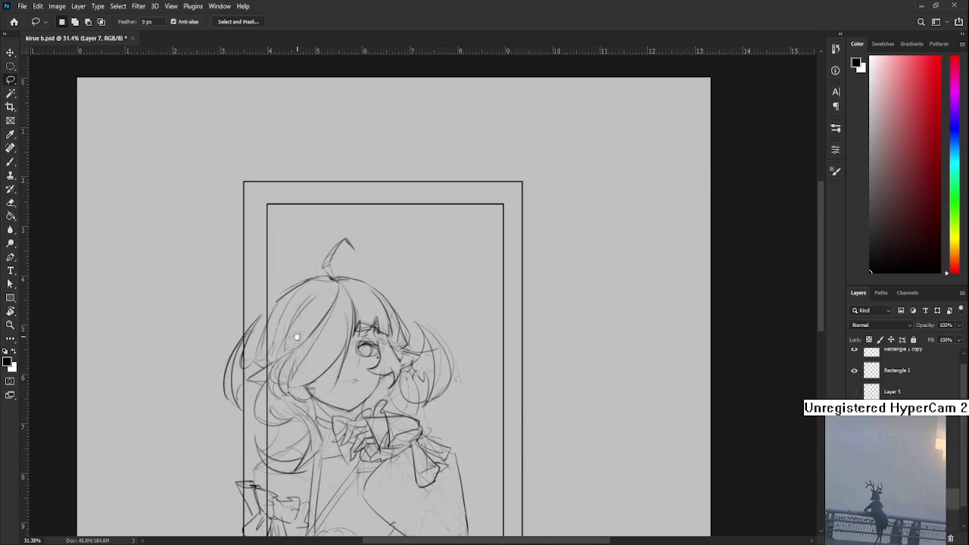
{"action": "mouse_move", "coordinate": [256, 387]}
{"action": "left_mouse_down"}
{"action": "mouse_move", "coordinate": [240, 330]}
{"action": "mouse_move", "coordinate": [328, 259]}
{"action": "mouse_move", "coordinate": [412, 313]}
{"action": "mouse_move", "coordinate": [426, 398]}
{"action": "mouse_move", "coordinate": [475, 459]}
{"action": "mouse_move", "coordinate": [484, 526]}
{"action": "mouse_move", "coordinate": [249, 517]}
{"action": "mouse_move", "coordinate": [235, 473]}
{"action": "mouse_move", "coordinate": [264, 471]}
{"action": "mouse_move", "coordinate": [268, 433]}
{"action": "mouse_move", "coordinate": [257, 379]}
{"action": "left_mouse_up"}
{"action": "scroll", "coordinate": [280, 394], "scroll_direction": "down", "scroll_amount": 3}
{"action": "mouse_move", "coordinate": [274, 420]}
{"action": "left_mouse_down"}
{"action": "mouse_move", "coordinate": [286, 502]}
{"action": "mouse_move", "coordinate": [346, 500]}
{"action": "mouse_move", "coordinate": [352, 487]}
{"action": "mouse_move", "coordinate": [472, 491]}
{"action": "mouse_move", "coordinate": [496, 454]}
{"action": "mouse_move", "coordinate": [454, 416]}
{"action": "mouse_move", "coordinate": [277, 422]}
{"action": "left_mouse_up"}
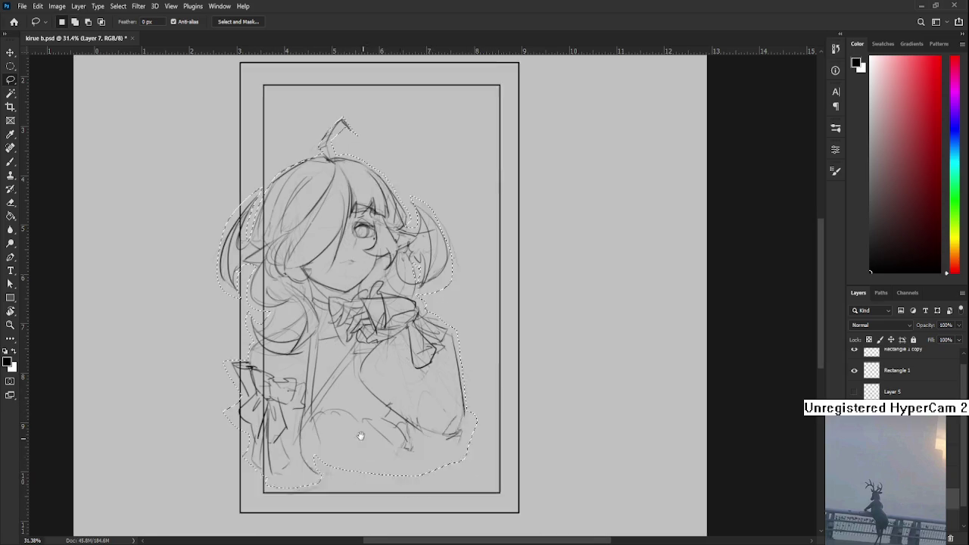
{"action": "mouse_move", "coordinate": [310, 459]}
{"action": "left_mouse_down"}
{"action": "mouse_move", "coordinate": [473, 403]}
{"action": "mouse_move", "coordinate": [485, 409]}
{"action": "left_mouse_up"}
{"action": "left_click_drag", "start_coordinate": [466, 415], "coordinate": [475, 506]}
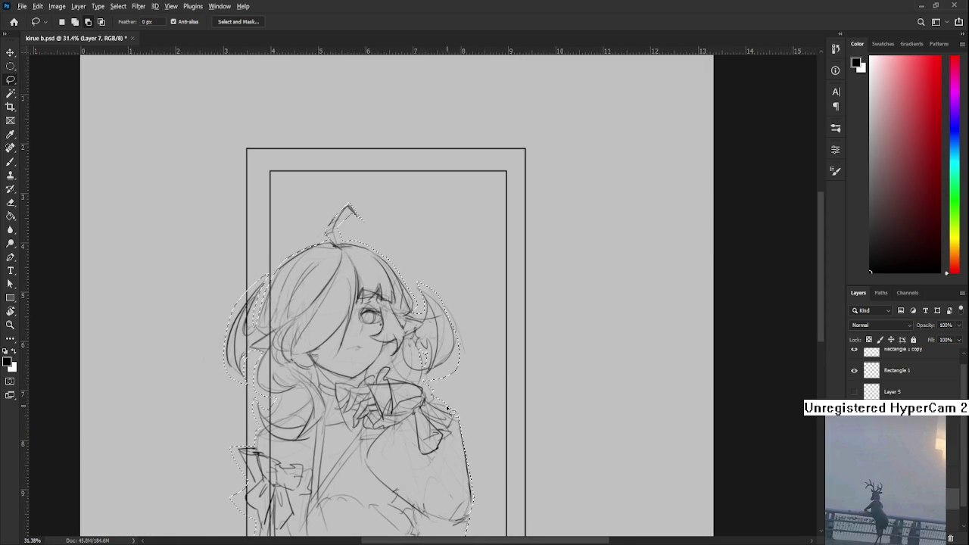
{"action": "left_click_drag", "start_coordinate": [460, 415], "coordinate": [426, 376]}
{"action": "left_click_drag", "start_coordinate": [425, 377], "coordinate": [447, 326]}
{"action": "left_click_drag", "start_coordinate": [447, 325], "coordinate": [461, 314]}
{"action": "scroll", "coordinate": [461, 333], "scroll_direction": "left", "scroll_amount": 1}
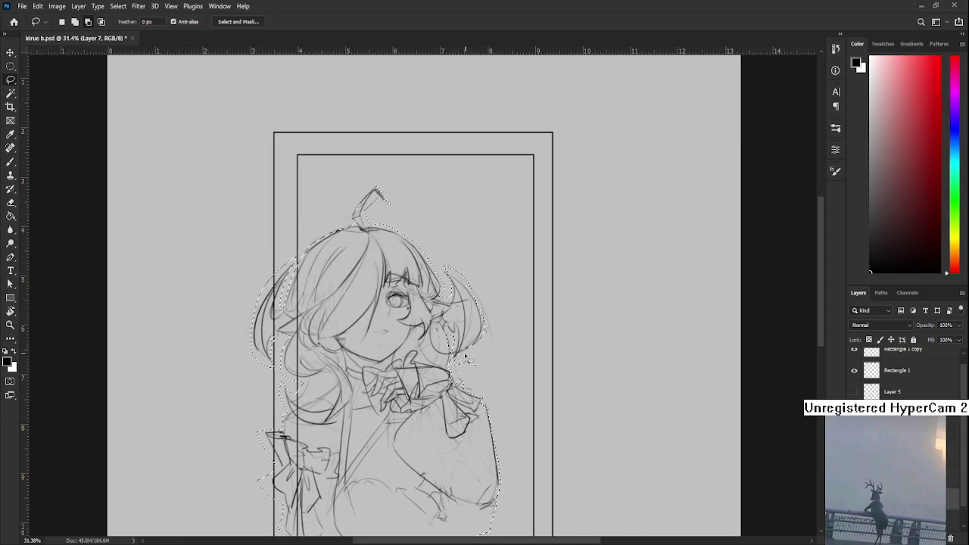
{"action": "scroll", "coordinate": [455, 364], "scroll_direction": "left", "scroll_amount": 2}
{"action": "scroll", "coordinate": [454, 364], "scroll_direction": "down", "scroll_amount": 1}
{"action": "scroll", "coordinate": [416, 364], "scroll_direction": "left", "scroll_amount": 2}
{"action": "scroll", "coordinate": [416, 364], "scroll_direction": "down", "scroll_amount": 1}
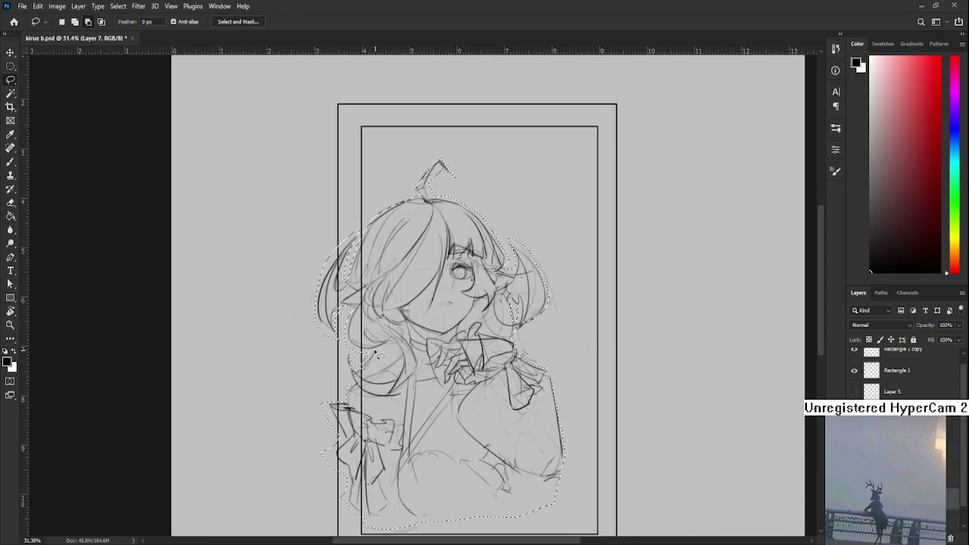
- Extend the selection around the left hair, the hair top, the ahoge and the right hair edge
{"action": "mouse_move", "coordinate": [351, 326]}
{"action": "left_mouse_down"}
{"action": "mouse_move", "coordinate": [350, 342]}
{"action": "mouse_move", "coordinate": [347, 306]}
{"action": "left_mouse_up"}
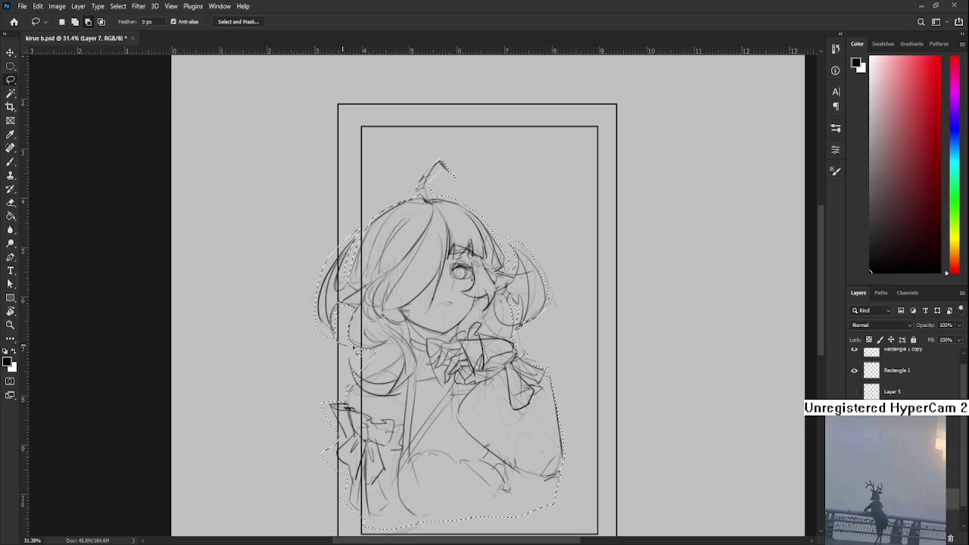
{"action": "mouse_move", "coordinate": [347, 306]}
{"action": "left_mouse_down"}
{"action": "mouse_move", "coordinate": [317, 321]}
{"action": "mouse_move", "coordinate": [307, 365]}
{"action": "mouse_move", "coordinate": [289, 334]}
{"action": "mouse_move", "coordinate": [347, 328]}
{"action": "mouse_move", "coordinate": [365, 254]}
{"action": "mouse_move", "coordinate": [333, 333]}
{"action": "left_mouse_up"}
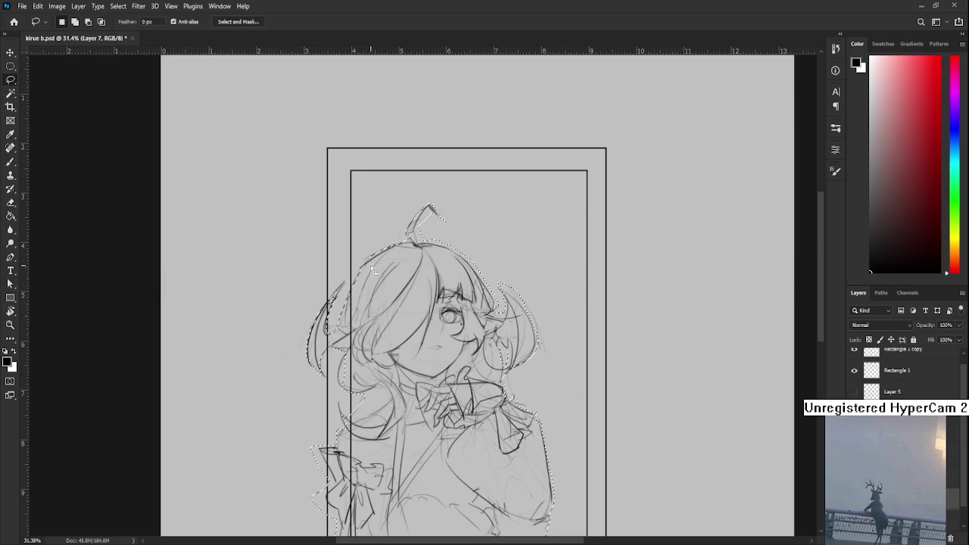
{"action": "mouse_move", "coordinate": [397, 249]}
{"action": "left_mouse_down"}
{"action": "mouse_move", "coordinate": [413, 244]}
{"action": "mouse_move", "coordinate": [366, 283]}
{"action": "left_mouse_up"}
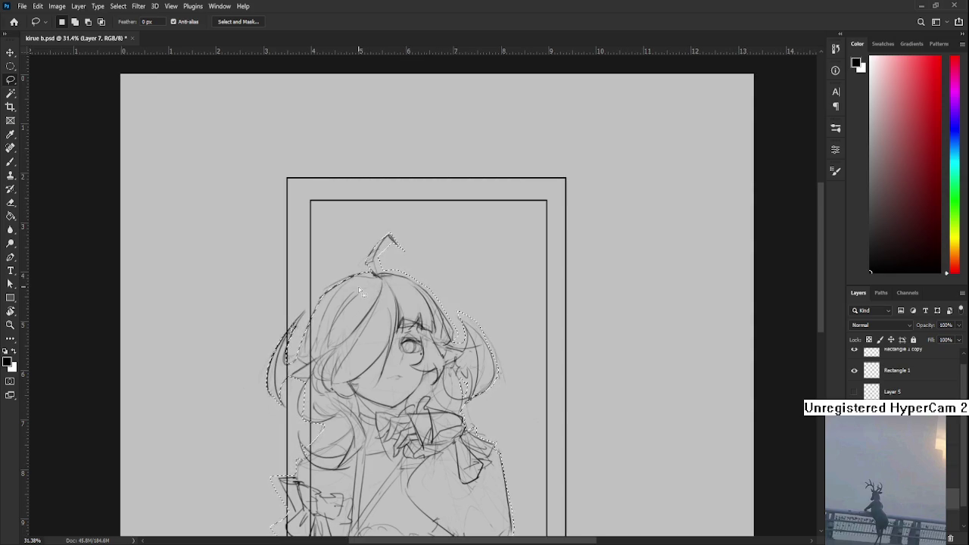
{"action": "mouse_move", "coordinate": [427, 246]}
{"action": "left_mouse_down"}
{"action": "mouse_move", "coordinate": [383, 269]}
{"action": "mouse_move", "coordinate": [372, 258]}
{"action": "mouse_move", "coordinate": [417, 284]}
{"action": "mouse_move", "coordinate": [391, 266]}
{"action": "left_mouse_up"}
{"action": "left_click_drag", "start_coordinate": [391, 265], "coordinate": [401, 272]}
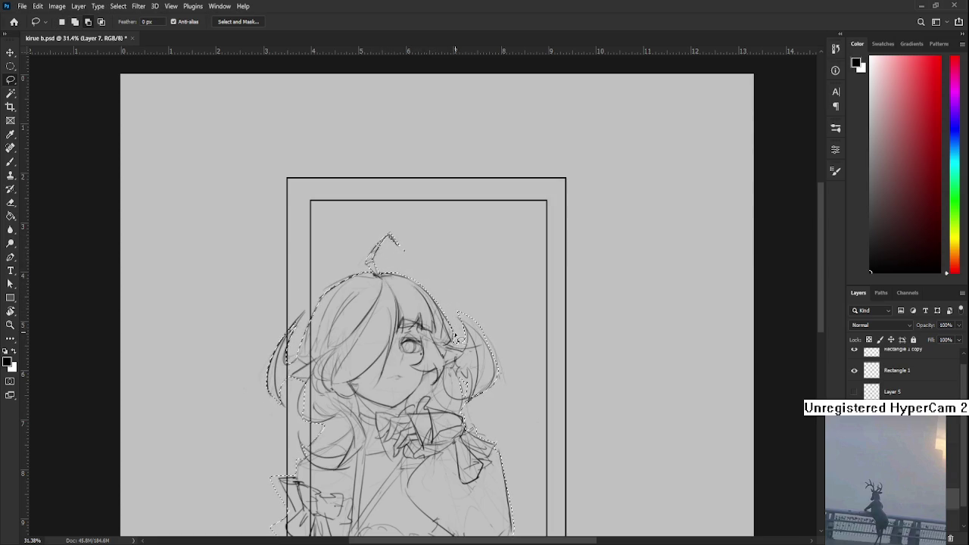
{"action": "mouse_move", "coordinate": [493, 337]}
{"action": "left_mouse_down"}
{"action": "mouse_move", "coordinate": [451, 288]}
{"action": "mouse_move", "coordinate": [492, 337]}
{"action": "left_mouse_up"}
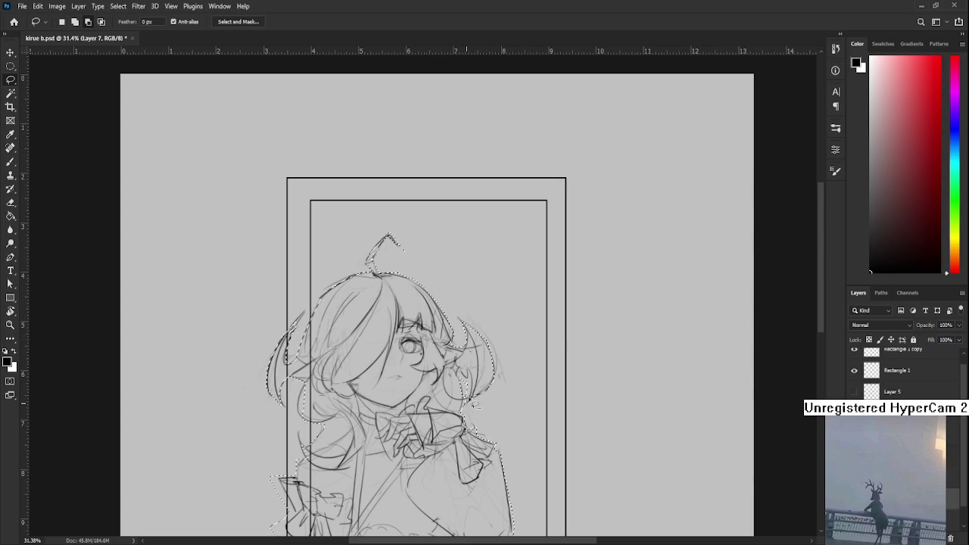
{"action": "left_click_drag", "start_coordinate": [476, 404], "coordinate": [486, 308]}
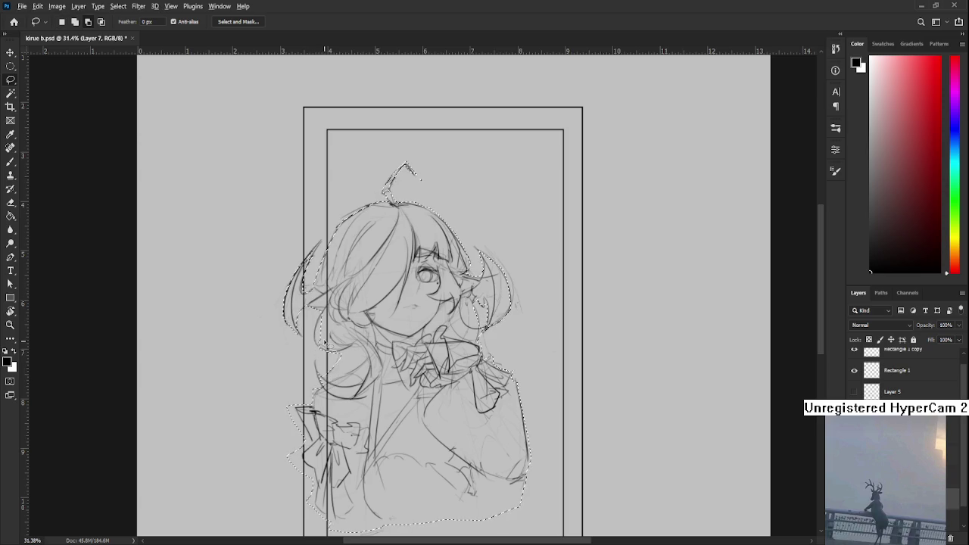
{"action": "mouse_move", "coordinate": [331, 382]}
{"action": "left_mouse_down"}
{"action": "mouse_move", "coordinate": [341, 346]}
{"action": "mouse_move", "coordinate": [327, 356]}
{"action": "left_mouse_up"}
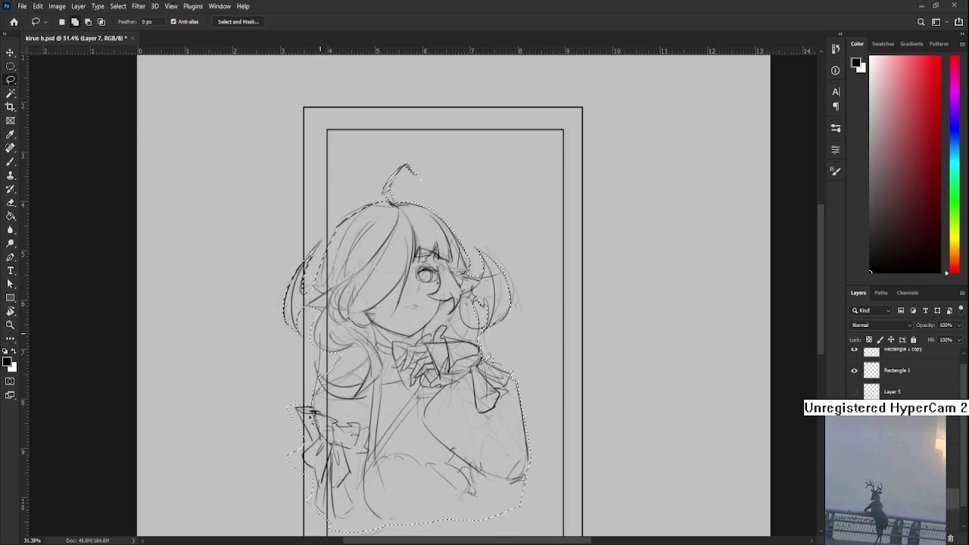
{"action": "mouse_move", "coordinate": [490, 338]}
{"action": "left_mouse_down"}
{"action": "mouse_move", "coordinate": [424, 361]}
{"action": "mouse_move", "coordinate": [442, 369]}
{"action": "left_mouse_up"}
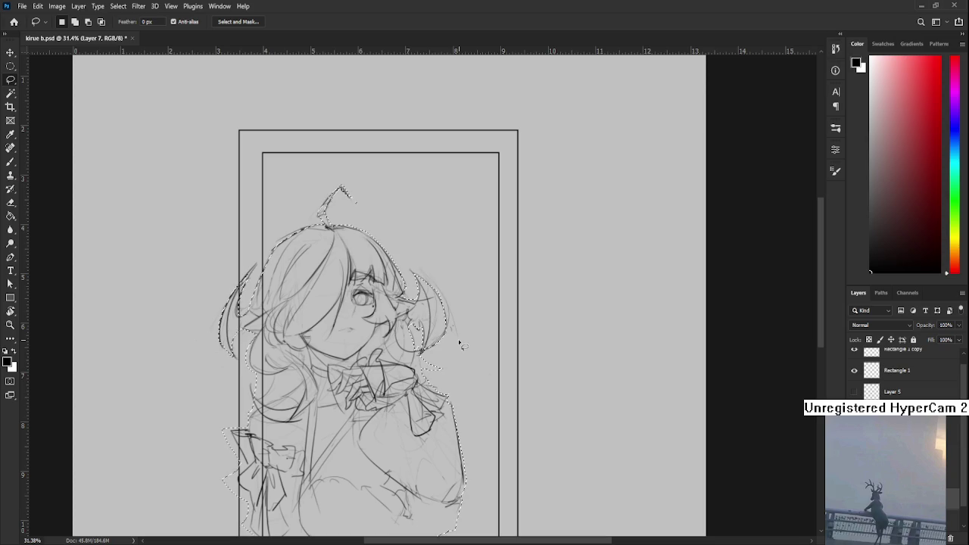
- Drop the lasso selection around the girl, then reselect it with Ctrl+Shift+D
{"action": "key", "text": "ctrl+d"}
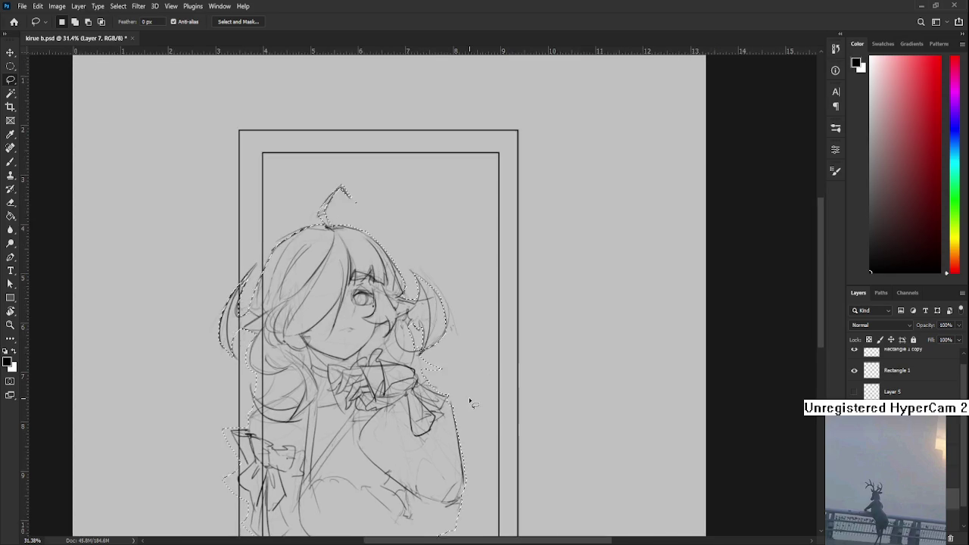
{"action": "mouse_move", "coordinate": [421, 437]}
{"action": "left_mouse_down"}
{"action": "mouse_move", "coordinate": [465, 413]}
{"action": "mouse_move", "coordinate": [461, 379]}
{"action": "left_mouse_up"}
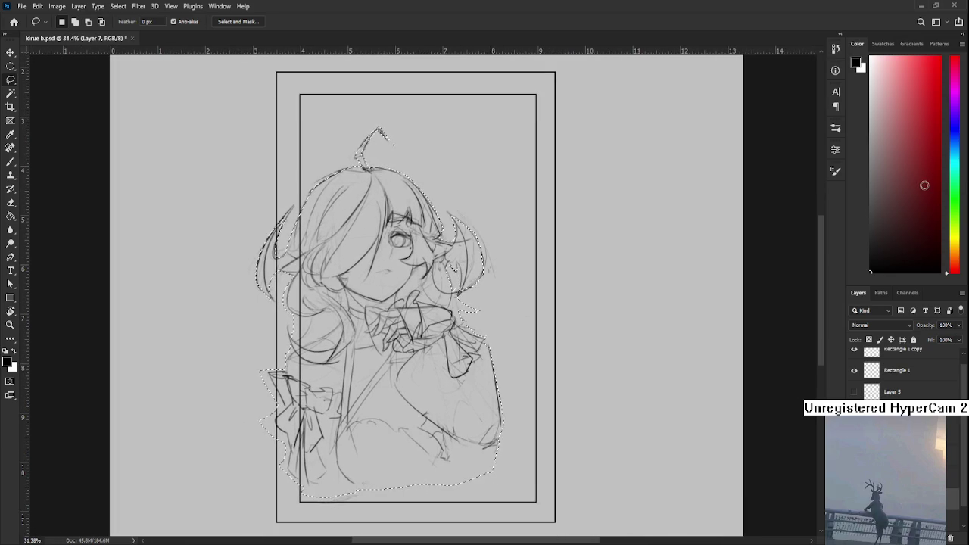
{"action": "key", "text": "ctrl+d"}
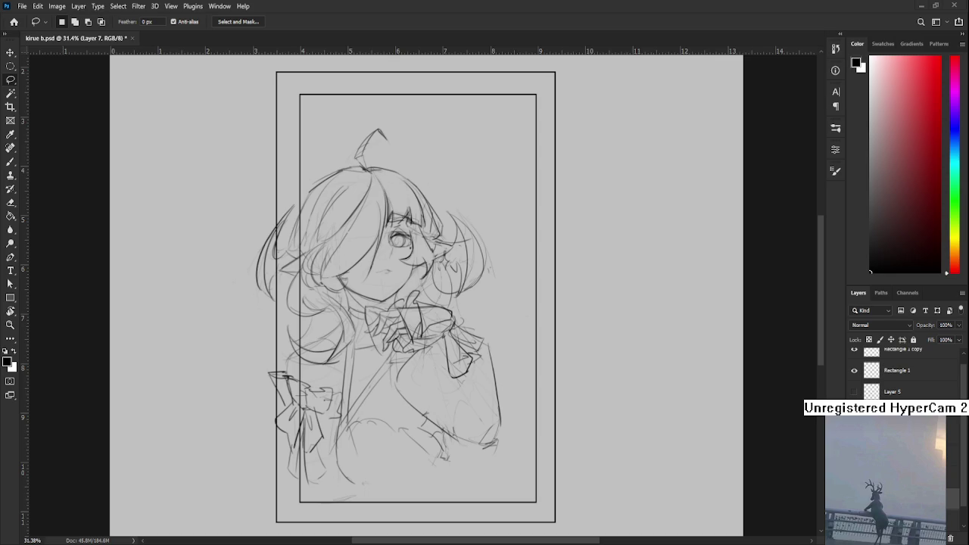
{"action": "key", "text": "ctrl+shift+d"}
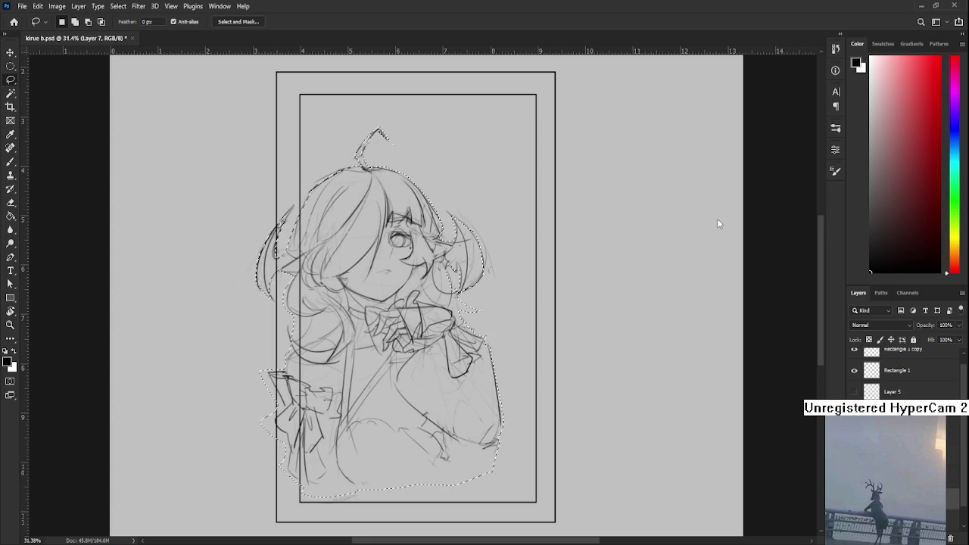
- Set the painting colour to pure white, keeping the girl selected
{"action": "left_click", "coordinate": [873, 66]}
{"action": "left_click_drag", "start_coordinate": [874, 66], "coordinate": [865, 66]}
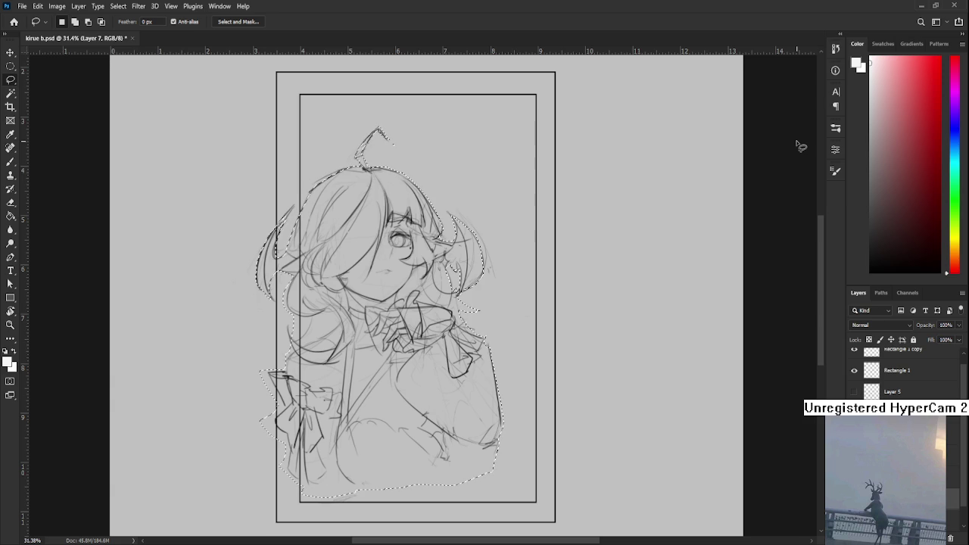
{"action": "key", "text": "ctrl+d"}
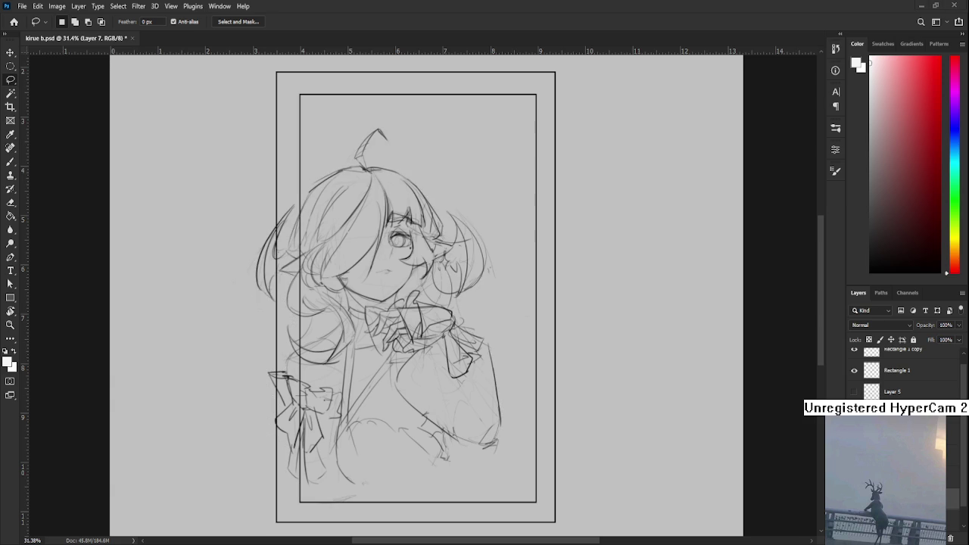
{"action": "key", "text": "ctrl+z"}
{"action": "scroll", "coordinate": [357, 407], "scroll_direction": "up", "scroll_amount": 1}
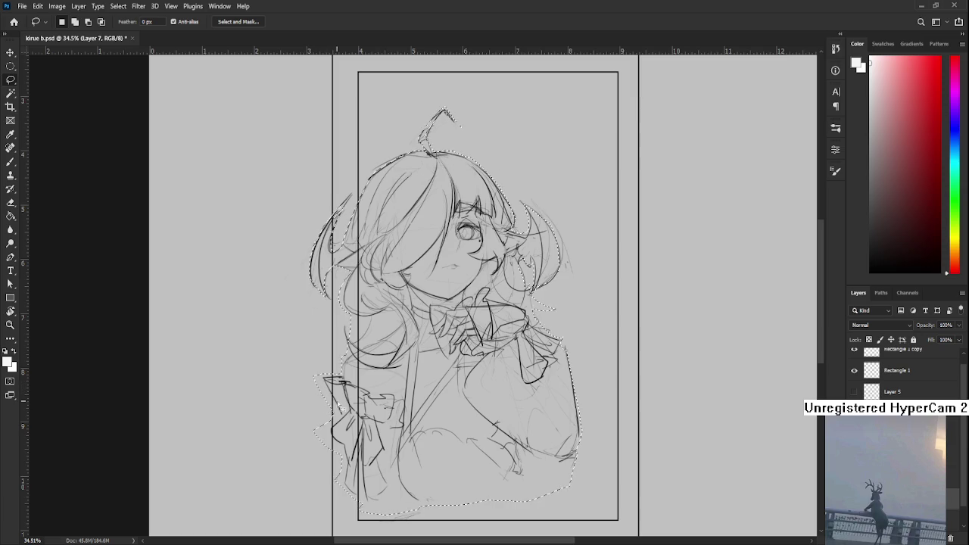
- Subtract from the selection to trim its edge around the left bow
{"action": "key", "text": "alt"}
{"action": "left_click_drag", "start_coordinate": [344, 427], "coordinate": [343, 421]}
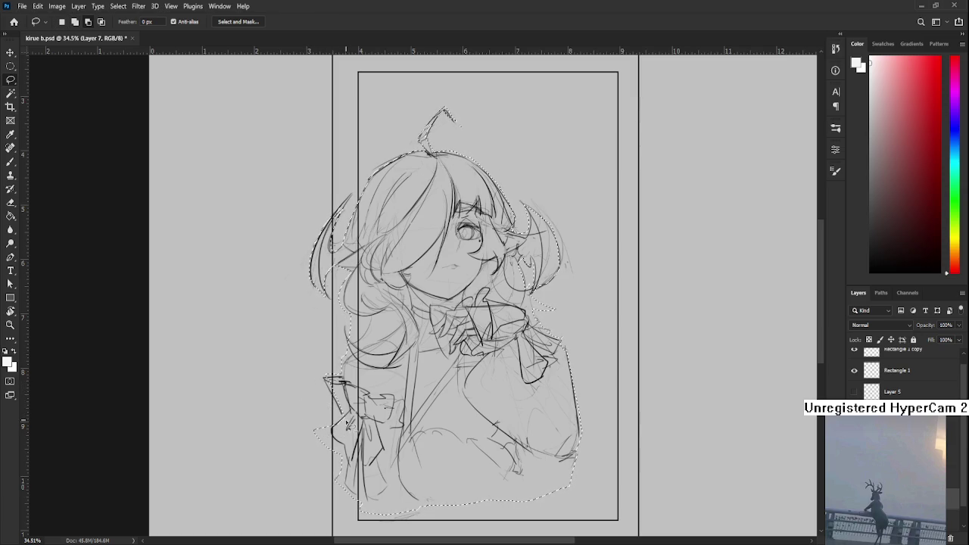
{"action": "mouse_move", "coordinate": [347, 418]}
{"action": "left_mouse_down"}
{"action": "mouse_move", "coordinate": [333, 379]}
{"action": "mouse_move", "coordinate": [311, 389]}
{"action": "left_mouse_up"}
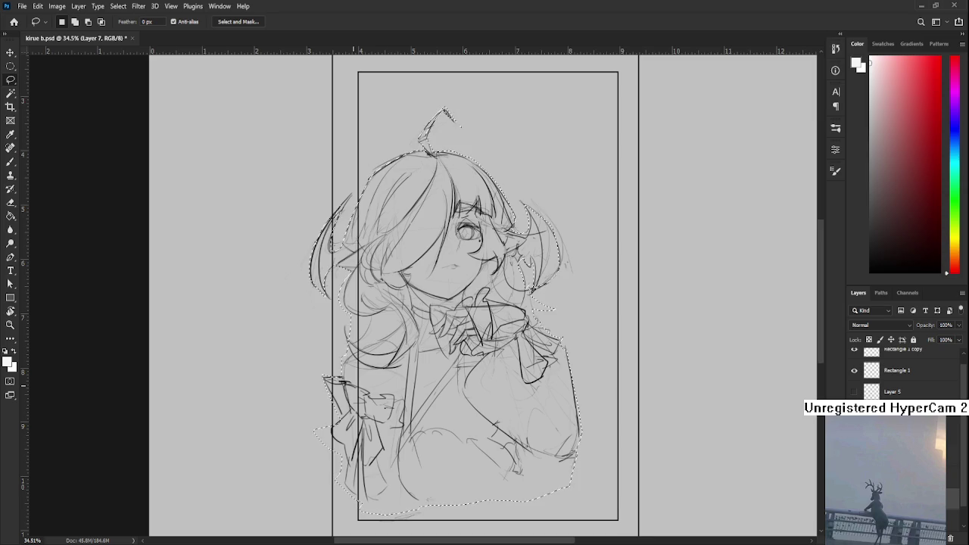
{"action": "left_click_drag", "start_coordinate": [308, 389], "coordinate": [353, 421]}
{"action": "key", "text": "ctrl+d"}
{"action": "key", "text": "alt"}
{"action": "scroll", "coordinate": [375, 287], "scroll_direction": "down", "scroll_amount": 3}
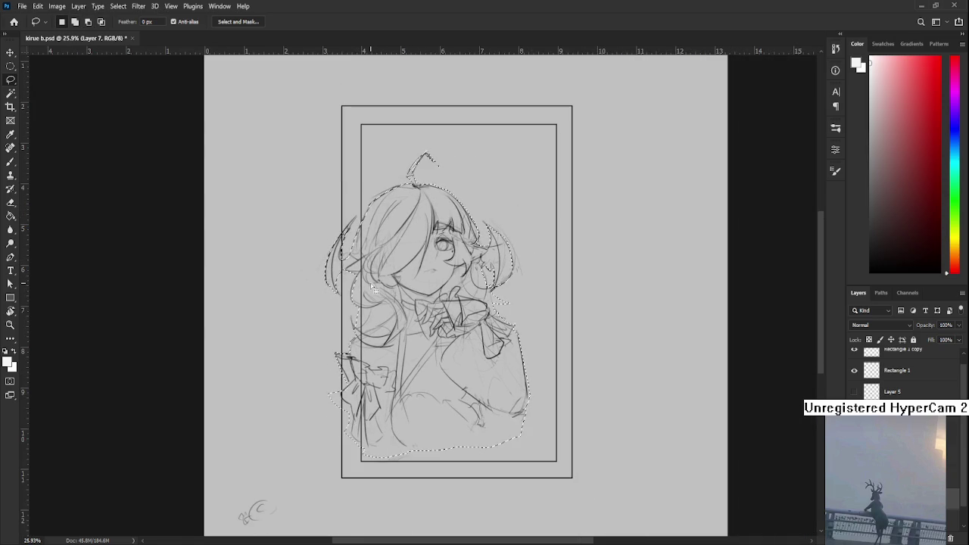
{"action": "scroll", "coordinate": [376, 291], "scroll_direction": "down", "scroll_amount": 3}
{"action": "scroll", "coordinate": [376, 290], "scroll_direction": "up", "scroll_amount": 3}
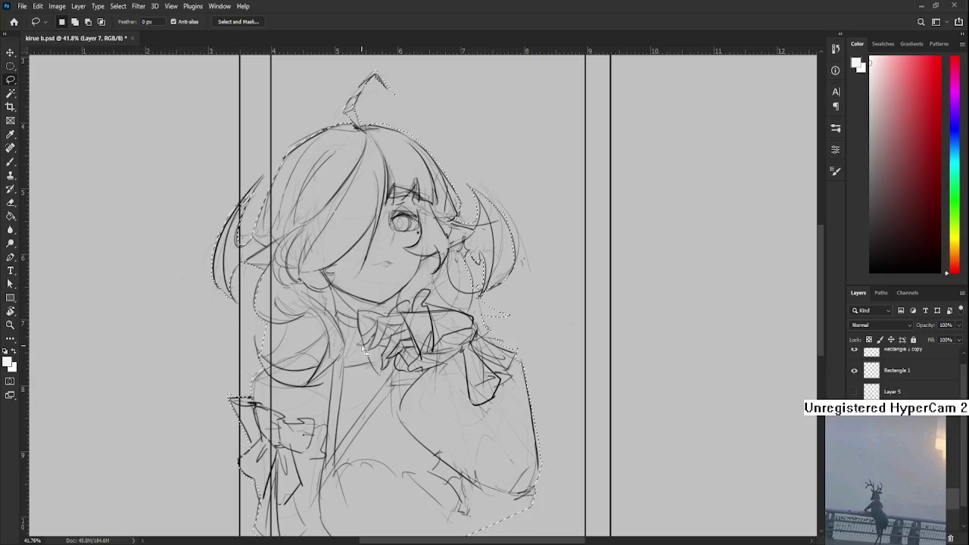
{"action": "scroll", "coordinate": [354, 355], "scroll_direction": "up", "scroll_amount": 1}
{"action": "key", "text": "ctrl+d"}
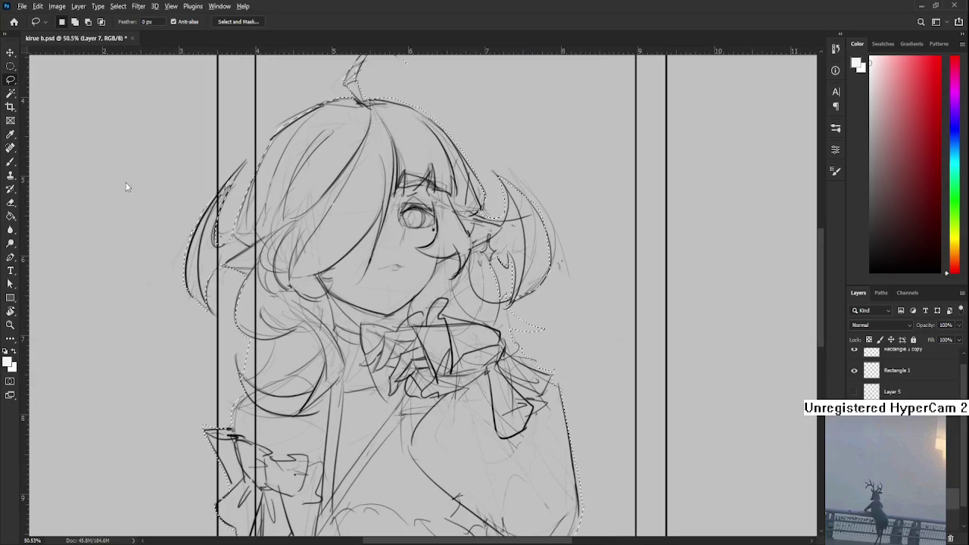
{"action": "key", "text": "ctrl+z"}
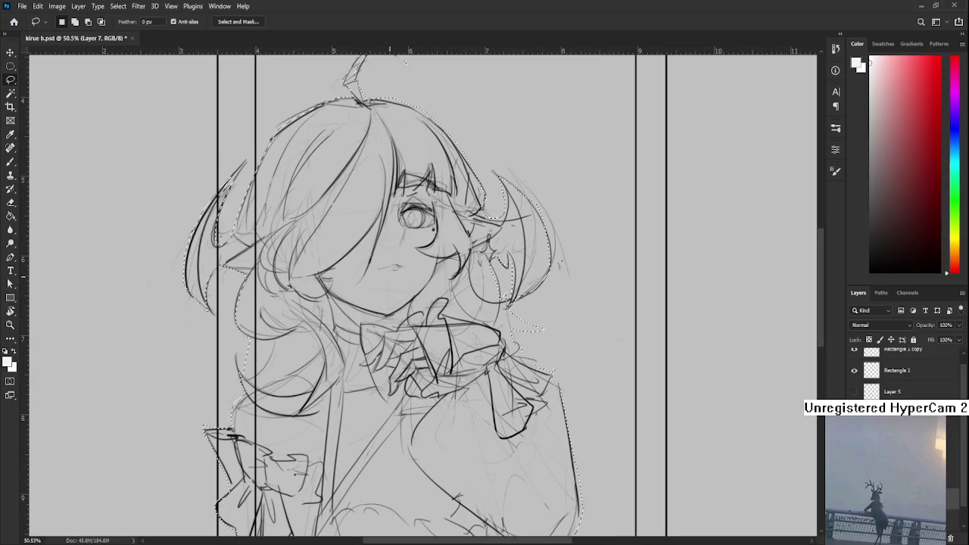
- Try a white Paint Bucket fill on the selected figure, then undo it
{"action": "key", "text": "g"}
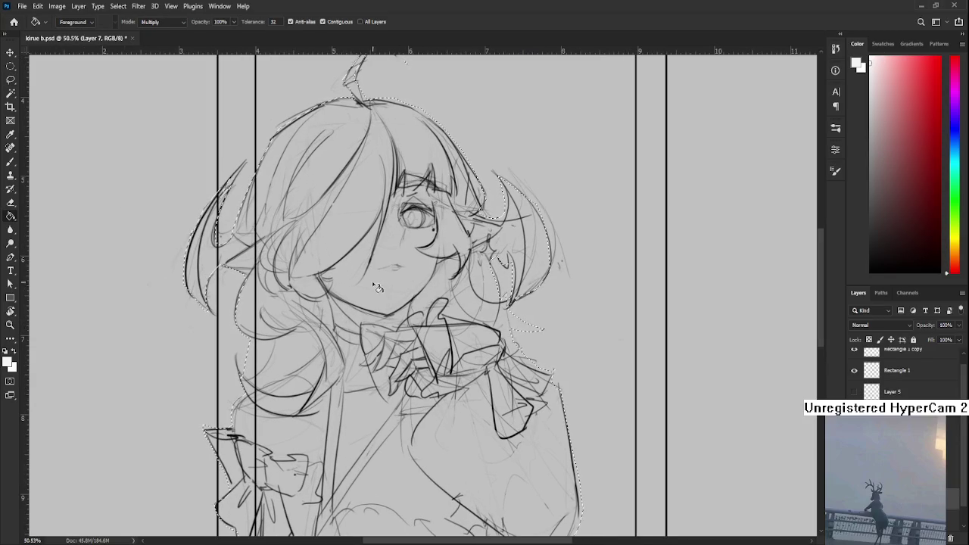
{"action": "left_click", "coordinate": [225, 231]}
{"action": "scroll", "coordinate": [361, 284], "scroll_direction": "down", "scroll_amount": 1}
{"action": "scroll", "coordinate": [360, 284], "scroll_direction": "up", "scroll_amount": 1}
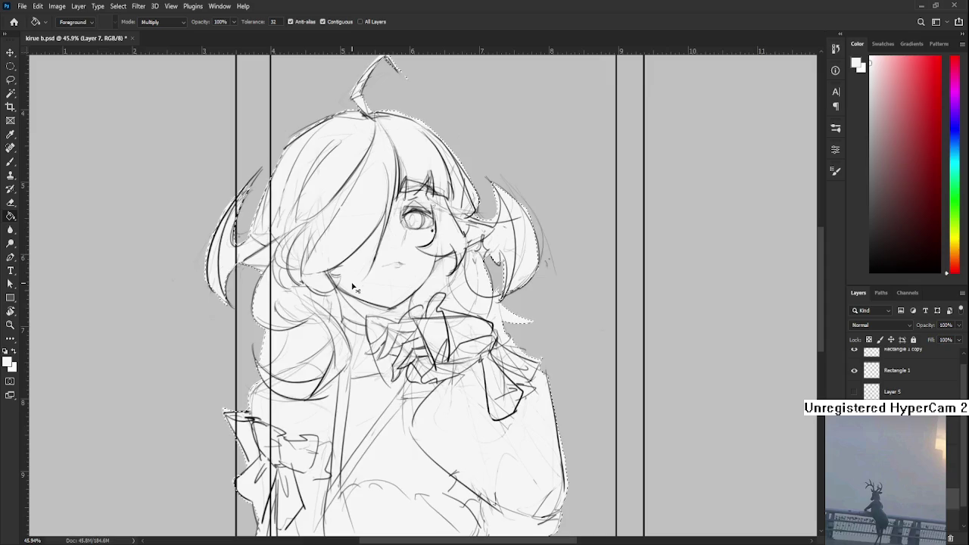
{"action": "key", "text": "ctrl+z"}
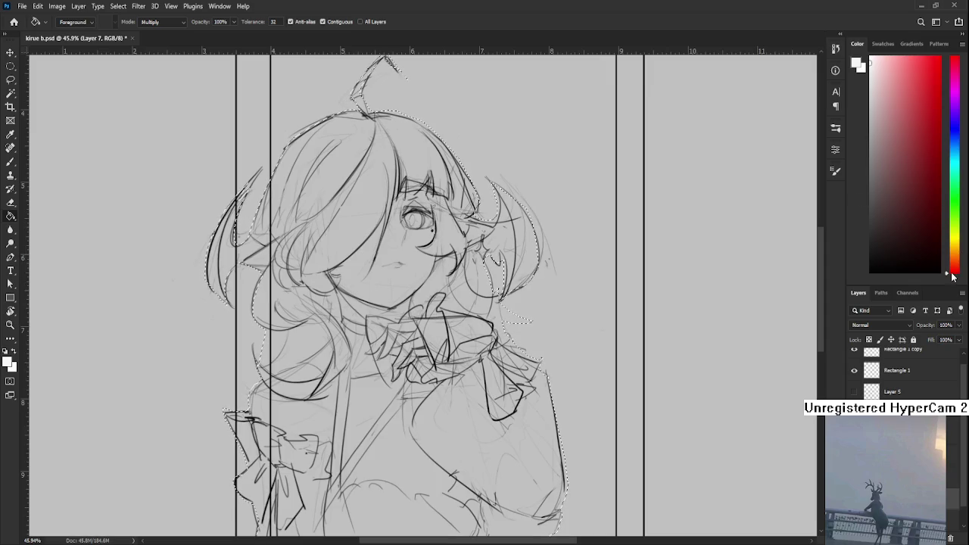
- Fill the selected girl with a pale near-white pink and deselect
{"action": "left_click", "coordinate": [878, 64]}
{"action": "left_click", "coordinate": [951, 66]}
{"action": "left_click", "coordinate": [873, 64]}
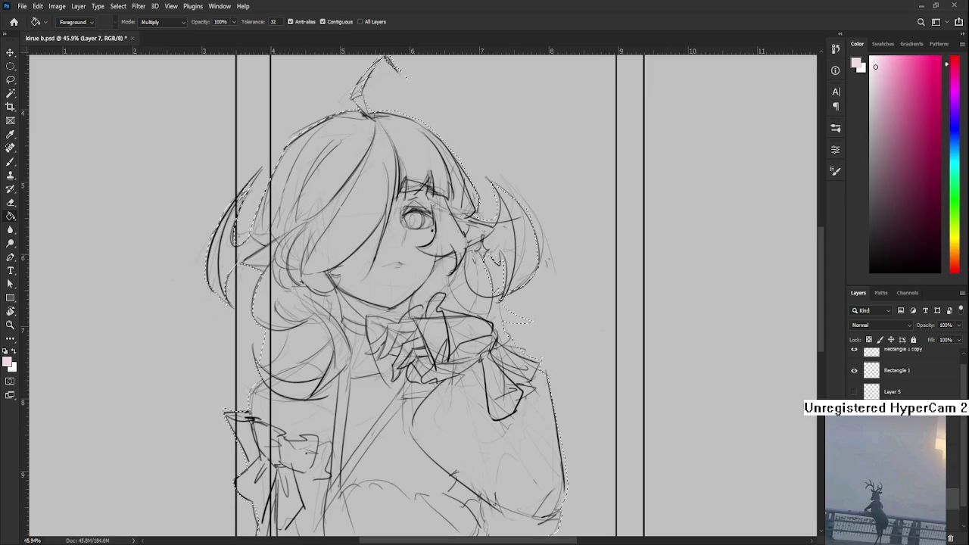
{"action": "left_click", "coordinate": [443, 269]}
{"action": "scroll", "coordinate": [419, 322], "scroll_direction": "down", "scroll_amount": 1}
{"action": "scroll", "coordinate": [419, 321], "scroll_direction": "down", "scroll_amount": 1}
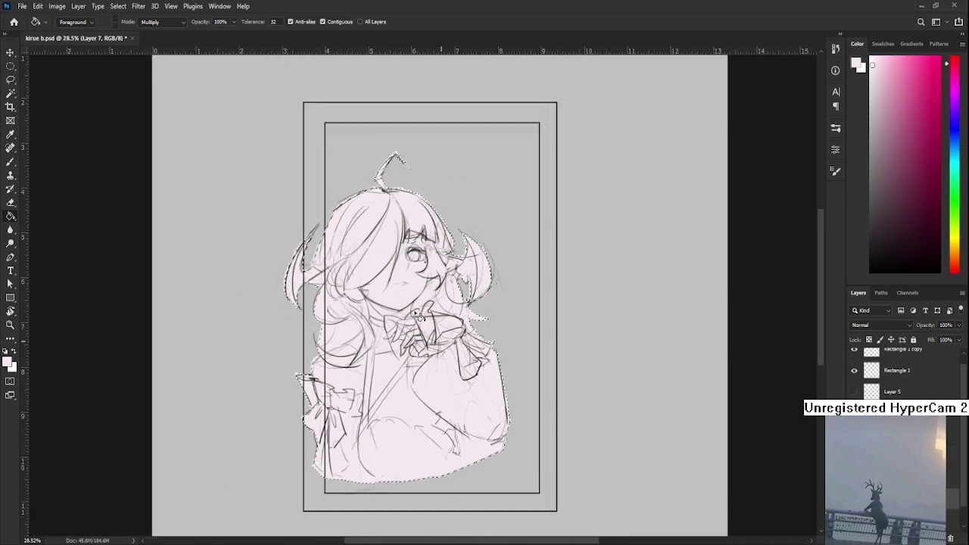
{"action": "scroll", "coordinate": [411, 291], "scroll_direction": "up", "scroll_amount": 1}
{"action": "scroll", "coordinate": [404, 258], "scroll_direction": "up", "scroll_amount": 1}
{"action": "left_click_drag", "start_coordinate": [403, 258], "coordinate": [438, 294]}
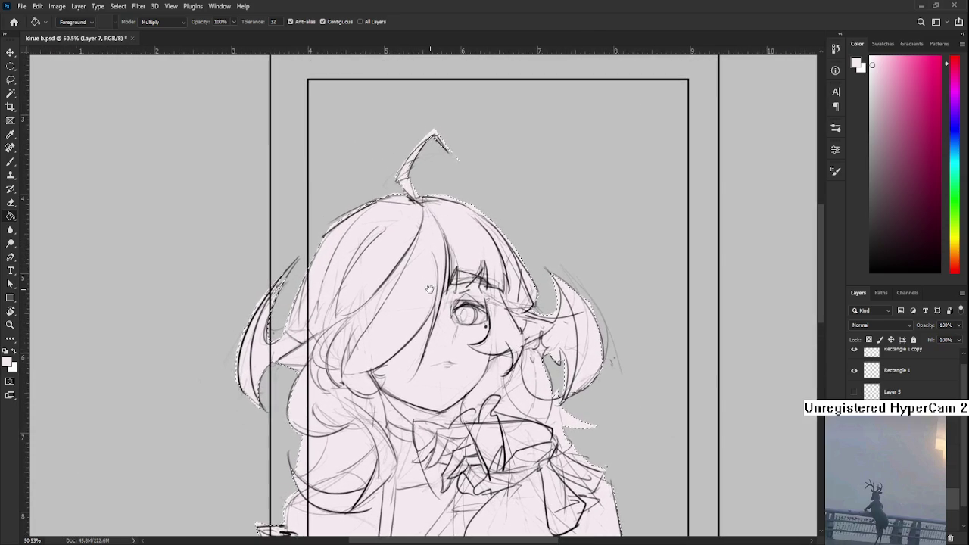
{"action": "key", "text": "ctrl+d"}
{"action": "key", "text": "l"}
{"action": "left_click_drag", "start_coordinate": [280, 280], "coordinate": [320, 259]}
{"action": "key", "text": "b"}
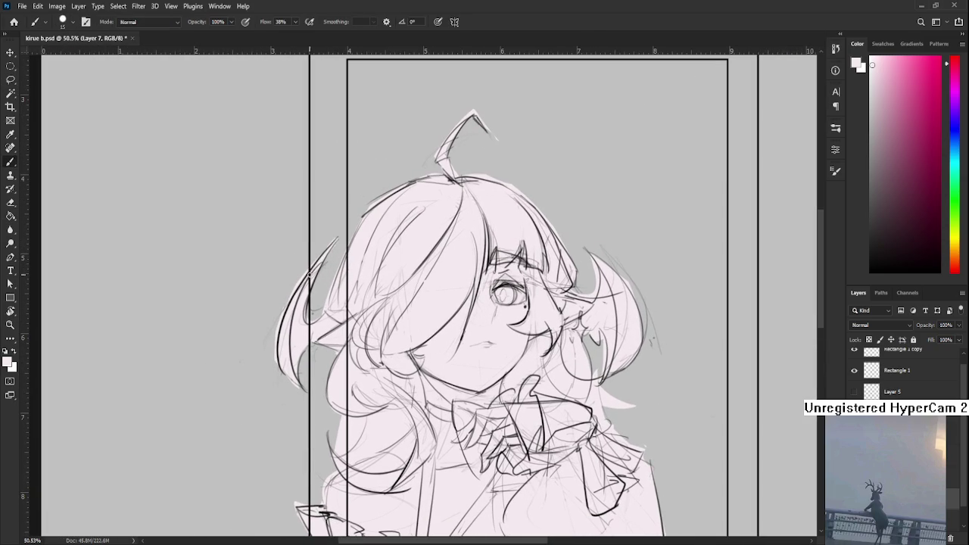
{"action": "key", "text": "e"}
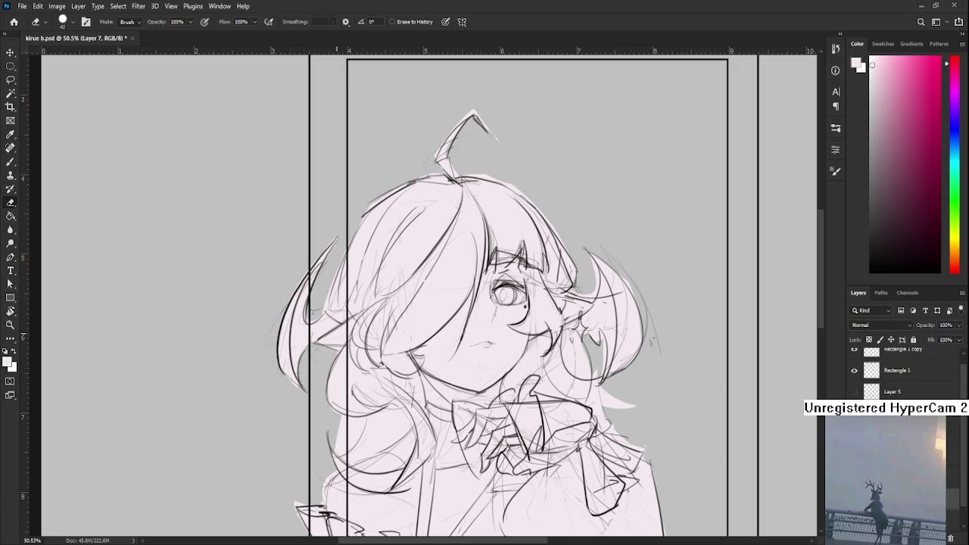
{"action": "scroll", "coordinate": [341, 327], "scroll_direction": "down", "scroll_amount": 3}
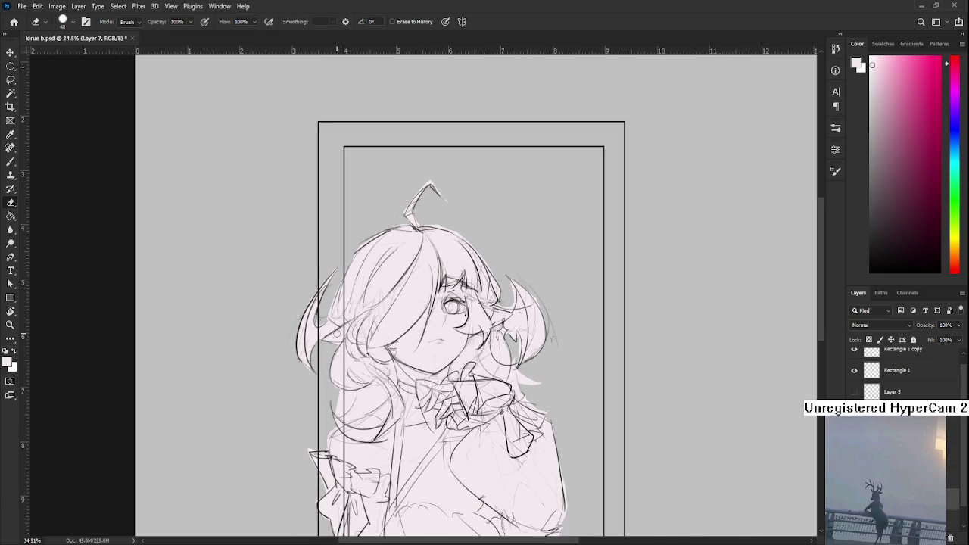
{"action": "scroll", "coordinate": [341, 326], "scroll_direction": "down", "scroll_amount": 2}
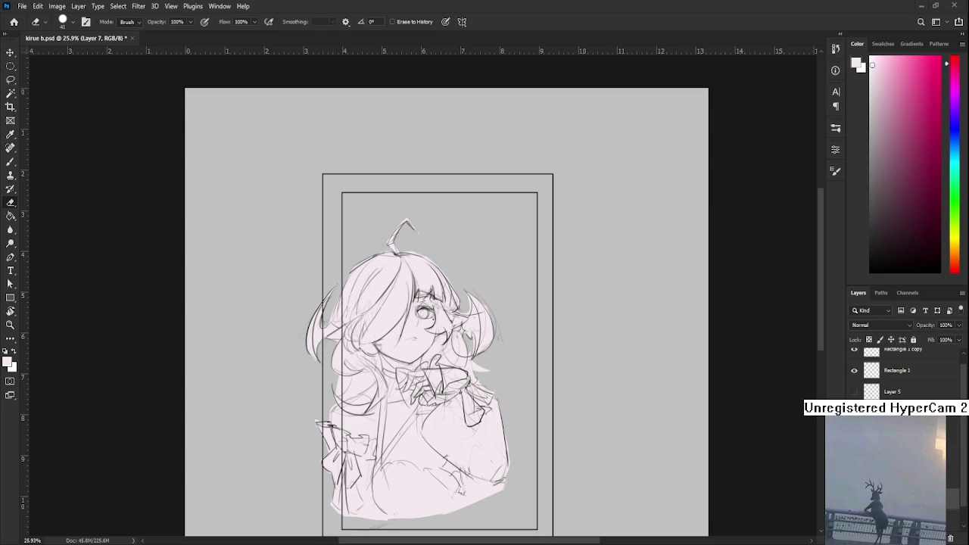
{"action": "scroll", "coordinate": [326, 322], "scroll_direction": "up", "scroll_amount": 1}
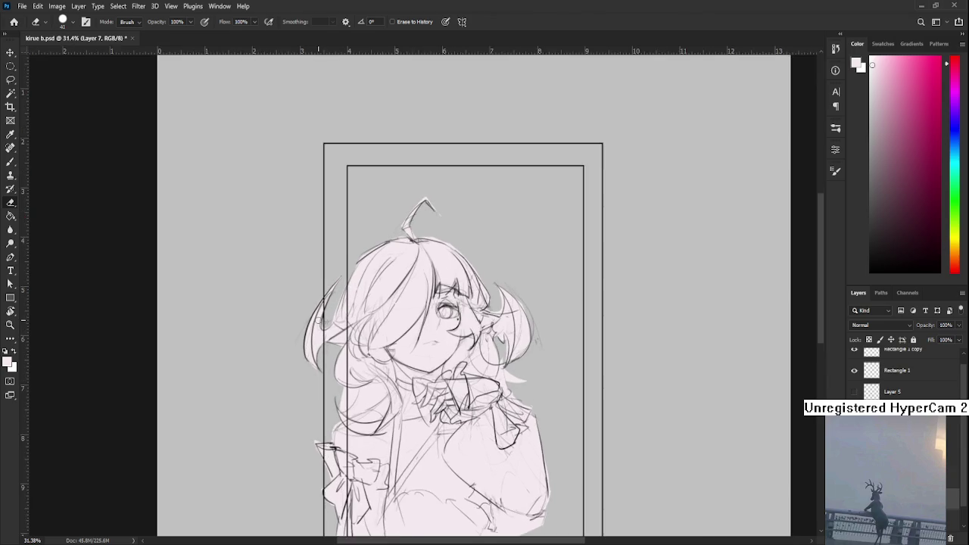
{"action": "scroll", "coordinate": [326, 322], "scroll_direction": "up", "scroll_amount": 1}
{"action": "left_click_drag", "start_coordinate": [374, 311], "coordinate": [361, 346]}
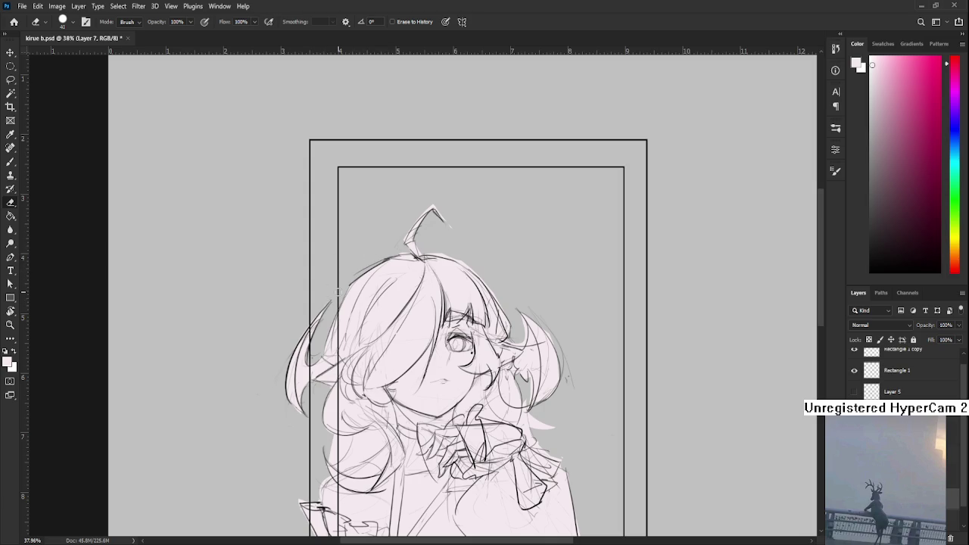
{"action": "key", "text": "b"}
{"action": "left_click", "coordinate": [309, 339], "text": "alt"}
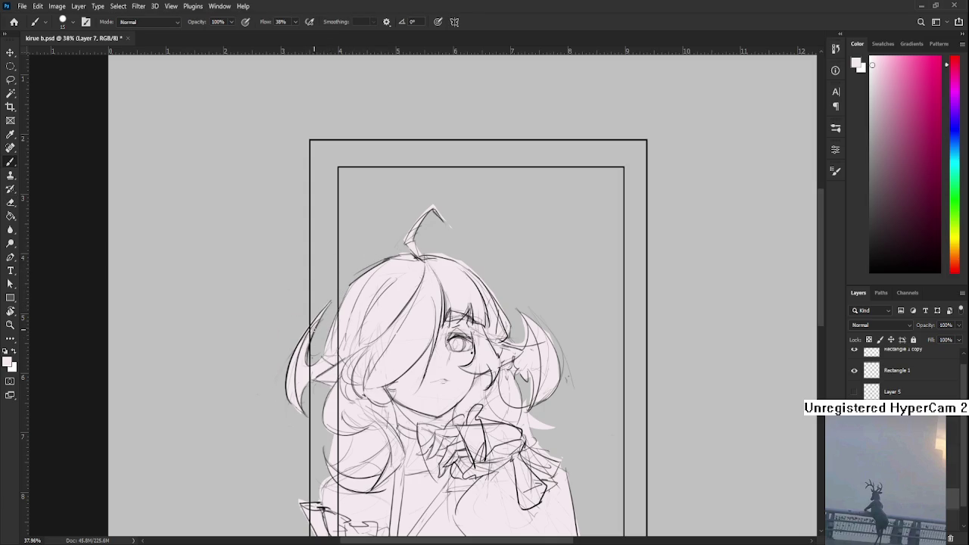
{"action": "key", "text": "e"}
- Erase the overshooting lower end of the ahoge's right stroke
{"action": "left_click_drag", "start_coordinate": [319, 307], "coordinate": [277, 332]}
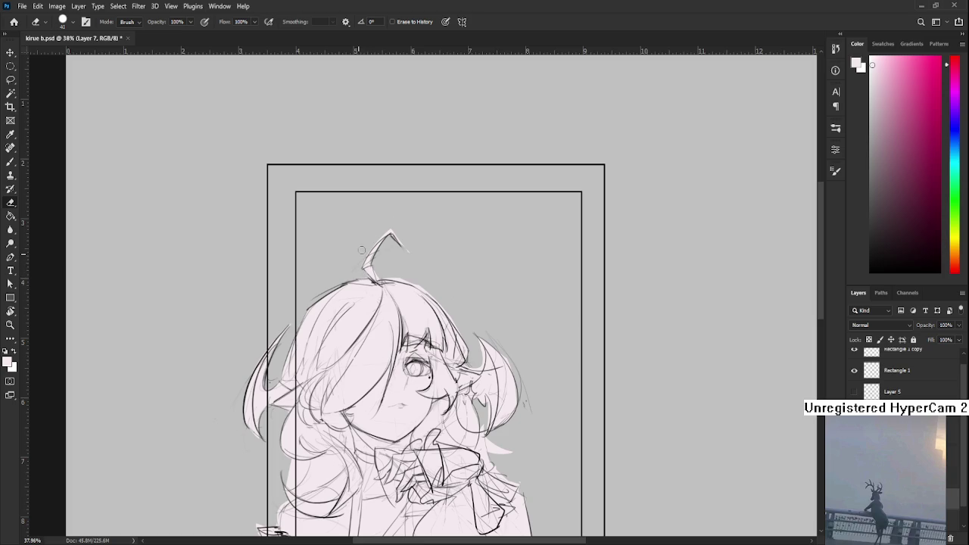
{"action": "left_click_drag", "start_coordinate": [400, 241], "coordinate": [409, 249]}
{"action": "key", "text": "b"}
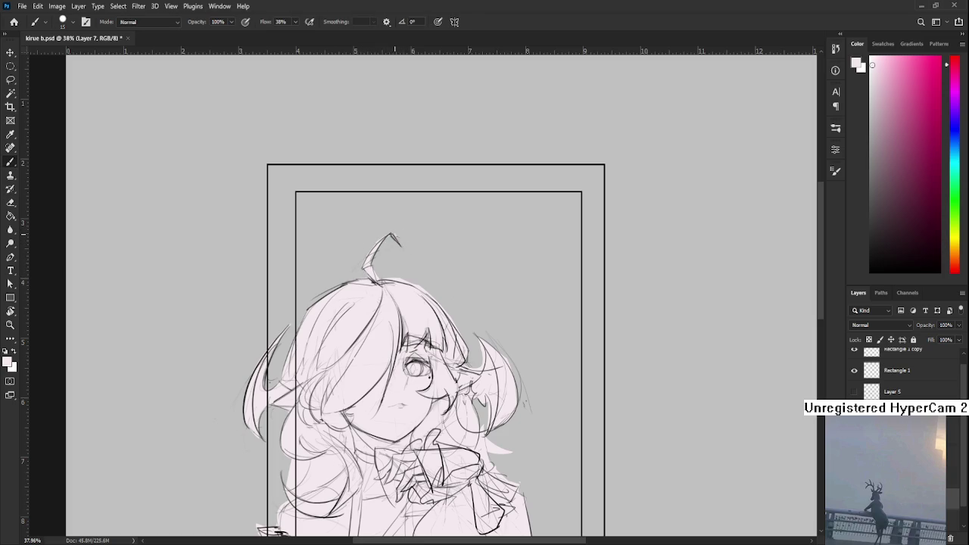
{"action": "key", "text": "e"}
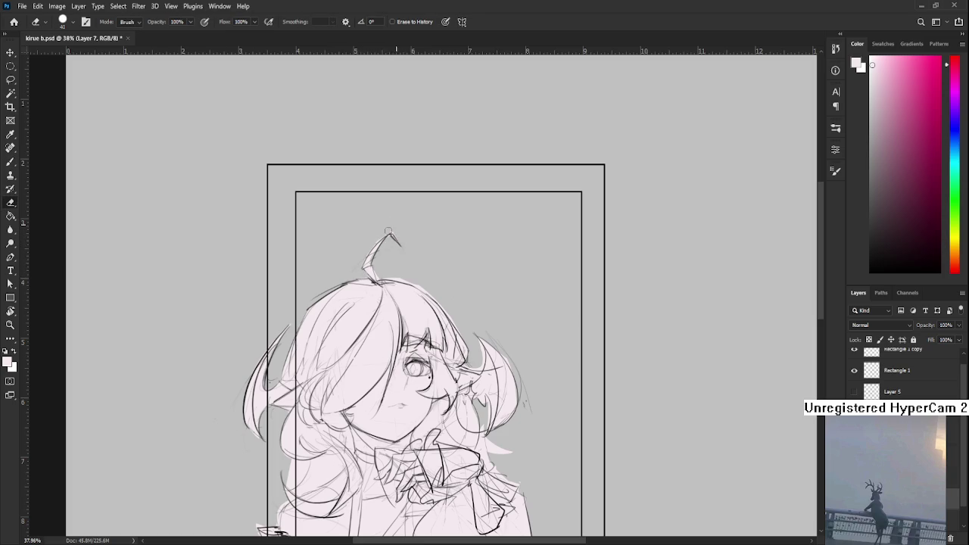
{"action": "mouse_move", "coordinate": [435, 288]}
{"action": "left_mouse_down"}
{"action": "mouse_move", "coordinate": [413, 248]}
{"action": "mouse_move", "coordinate": [387, 272]}
{"action": "left_mouse_up"}
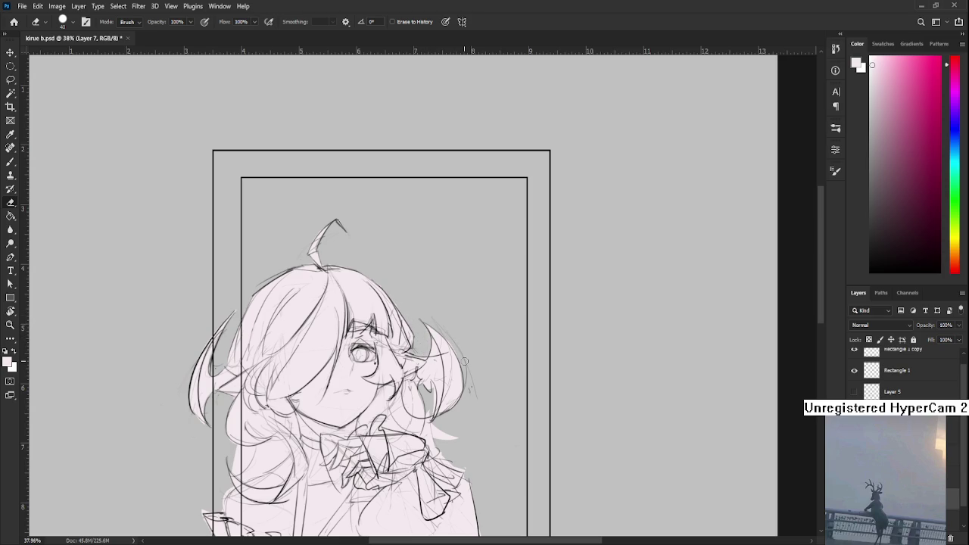
{"action": "left_click_drag", "start_coordinate": [404, 407], "coordinate": [415, 345]}
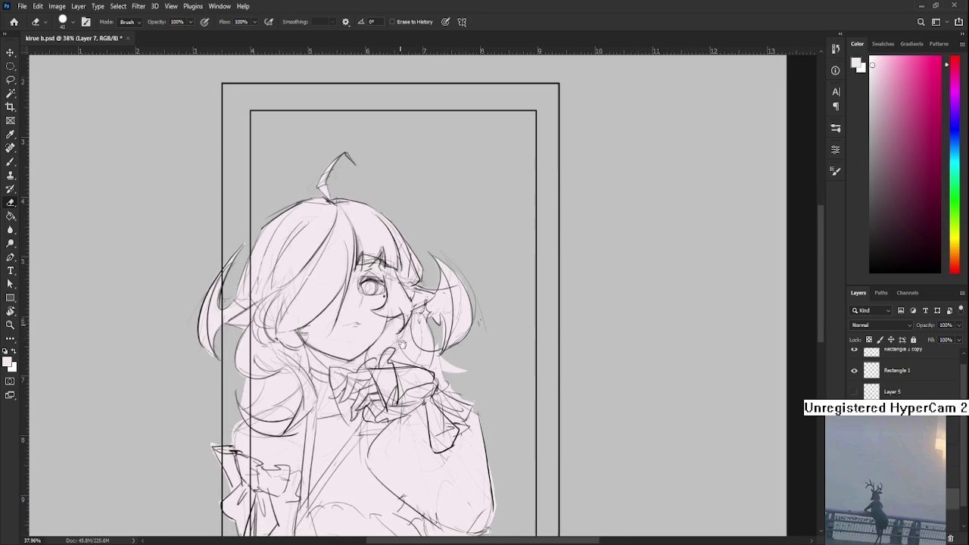
- Toggle between brush and eraser, pan the view and tilt the canvas for easier erasing
{"action": "key", "text": "b"}
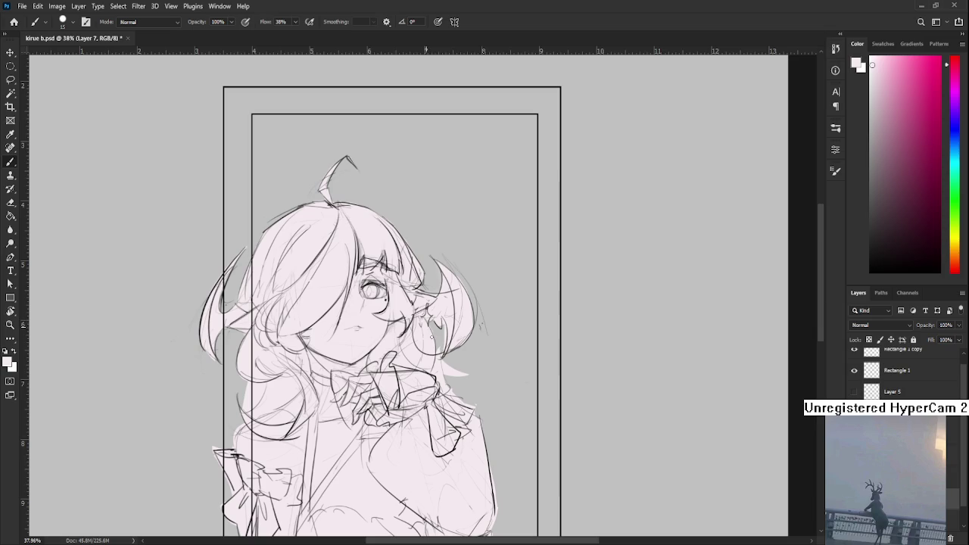
{"action": "key", "text": "e"}
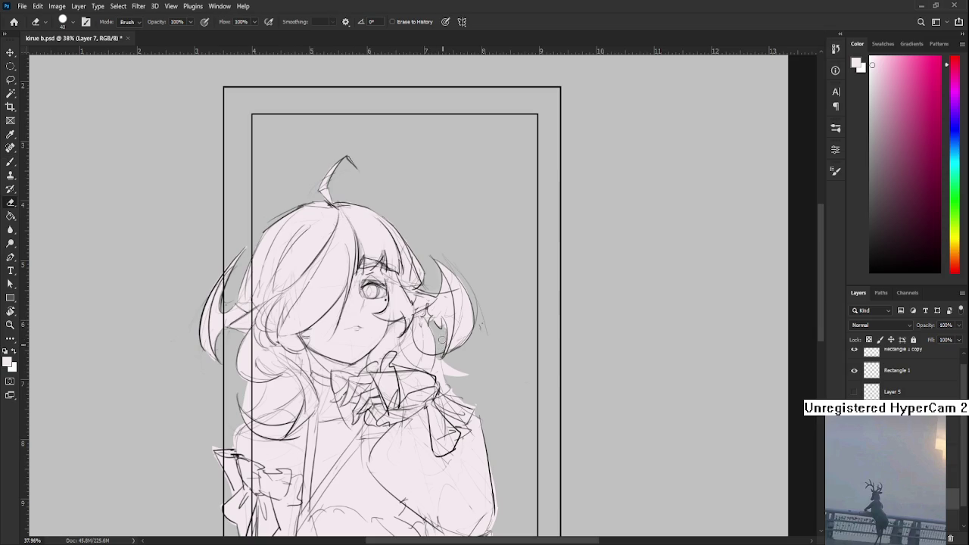
{"action": "key", "text": "b"}
{"action": "key", "text": "e"}
{"action": "left_click_drag", "start_coordinate": [434, 331], "coordinate": [431, 350]}
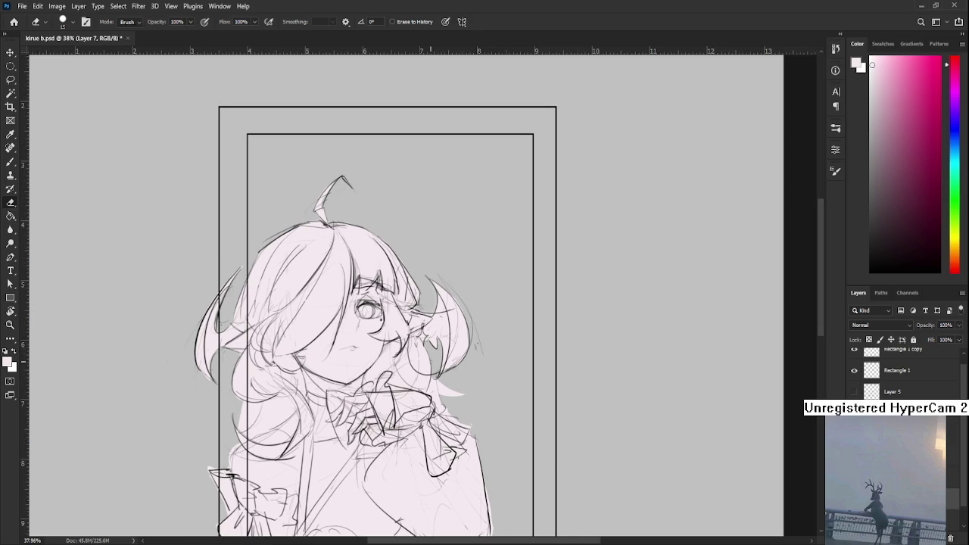
{"action": "key", "text": "b"}
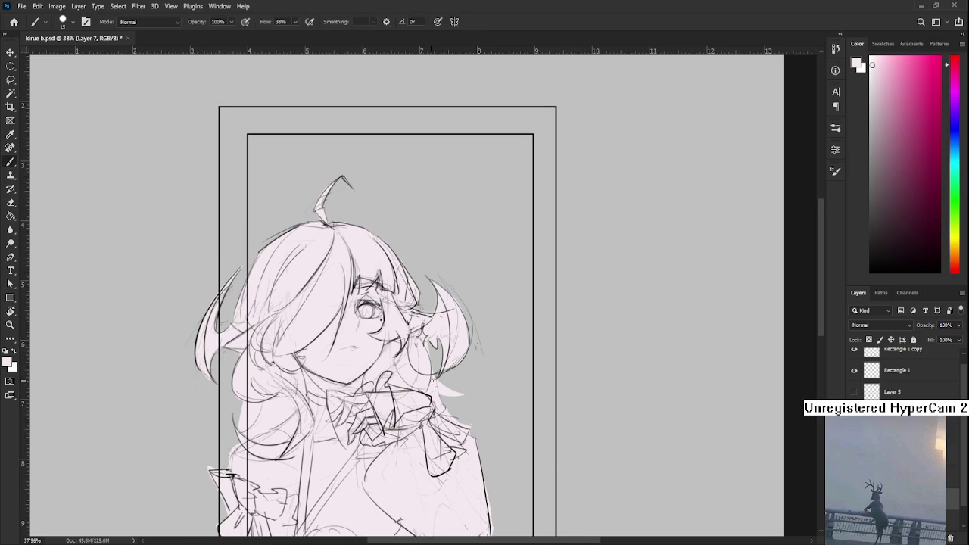
{"action": "left_click_drag", "start_coordinate": [437, 396], "coordinate": [425, 363]}
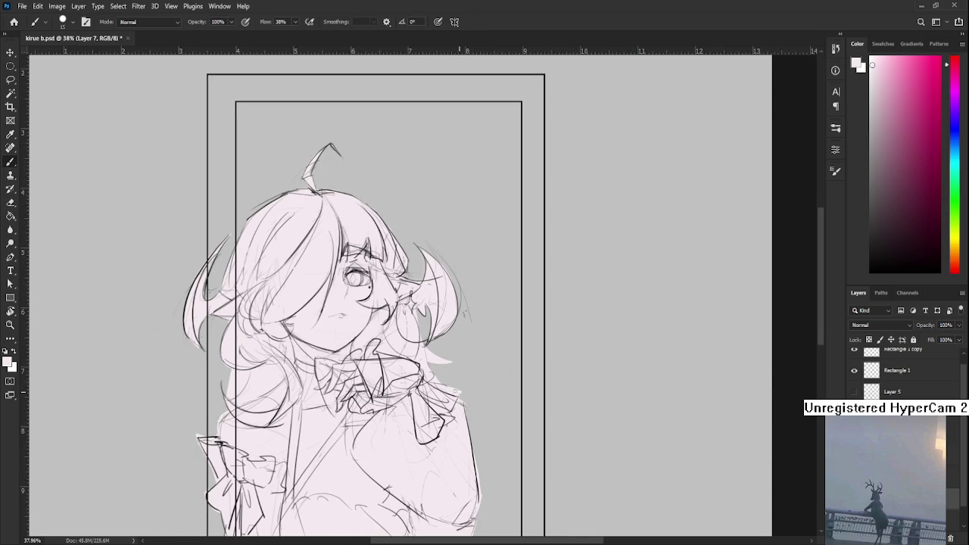
{"action": "key", "text": "r"}
{"action": "mouse_move", "coordinate": [462, 397]}
{"action": "left_mouse_down"}
{"action": "mouse_move", "coordinate": [366, 364]}
{"action": "mouse_move", "coordinate": [351, 405]}
{"action": "mouse_move", "coordinate": [429, 410]}
{"action": "left_mouse_up"}
{"action": "key", "text": "e"}
- Erase the pink fill spilling past the figure's lower right edge
{"action": "key", "text": "r"}
{"action": "key", "text": "e"}
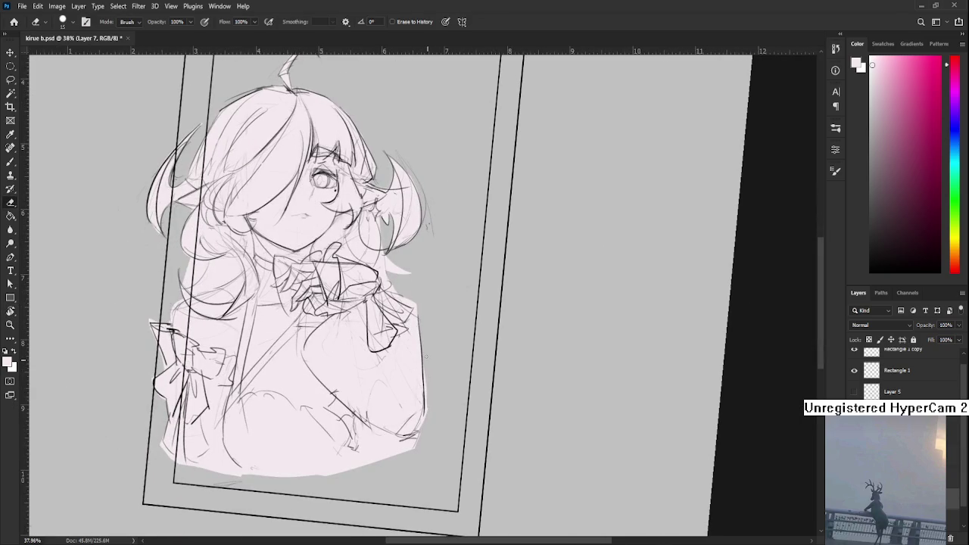
{"action": "mouse_move", "coordinate": [427, 358]}
{"action": "left_mouse_down"}
{"action": "mouse_move", "coordinate": [415, 449]}
{"action": "mouse_move", "coordinate": [455, 424]}
{"action": "left_mouse_up"}
{"action": "key", "text": "ctrl+z"}
{"action": "key", "text": "r"}
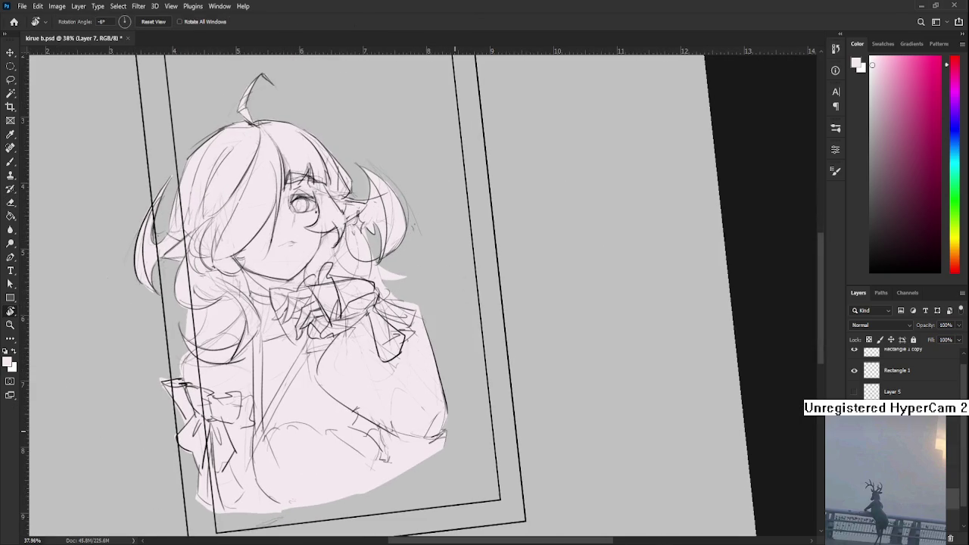
{"action": "mouse_move", "coordinate": [364, 409]}
{"action": "left_mouse_down"}
{"action": "mouse_move", "coordinate": [193, 381]}
{"action": "mouse_move", "coordinate": [218, 392]}
{"action": "left_mouse_up"}
{"action": "key", "text": "e"}
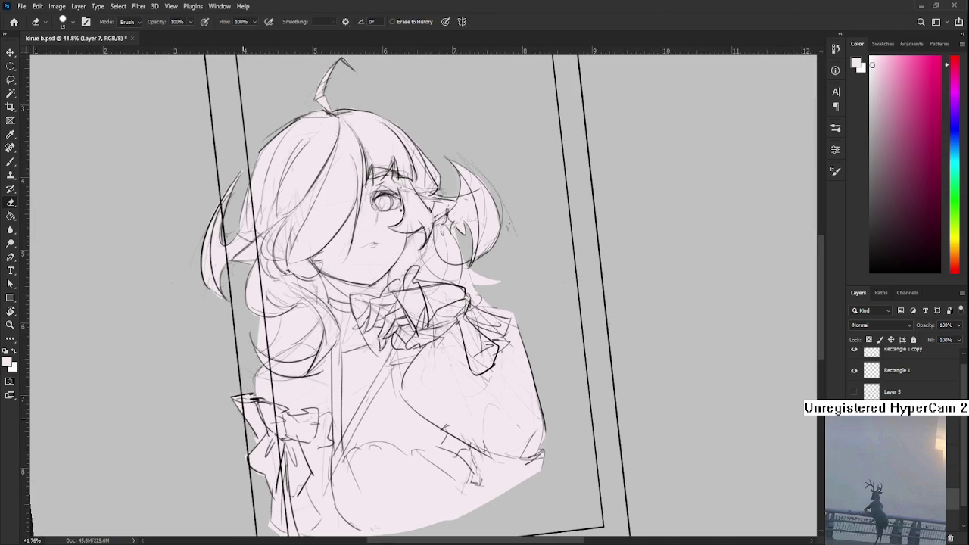
- Pan, zoom and rotate the canvas view to check the cleaned right edge
{"action": "left_click_drag", "start_coordinate": [257, 442], "coordinate": [254, 414]}
{"action": "key", "text": "b"}
{"action": "key", "text": "e"}
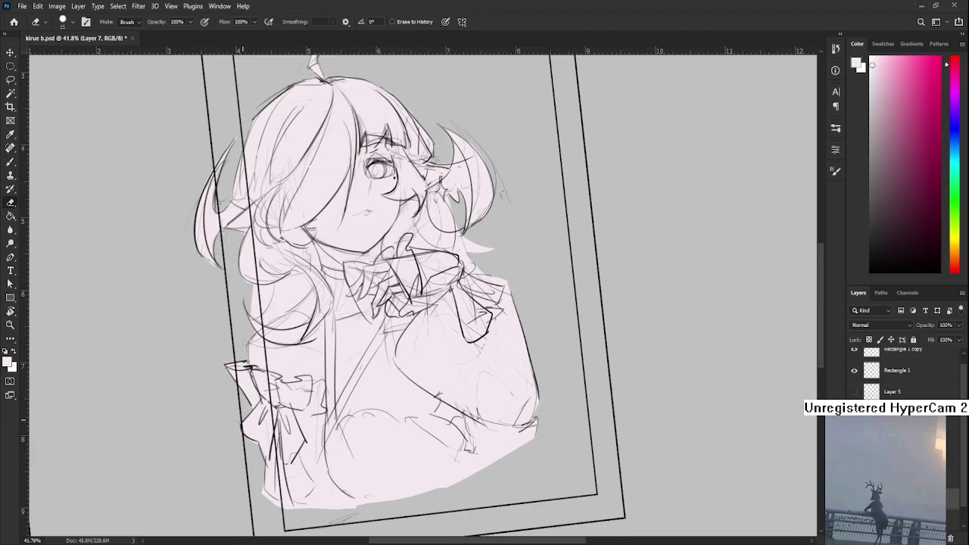
{"action": "left_click_drag", "start_coordinate": [260, 454], "coordinate": [250, 420]}
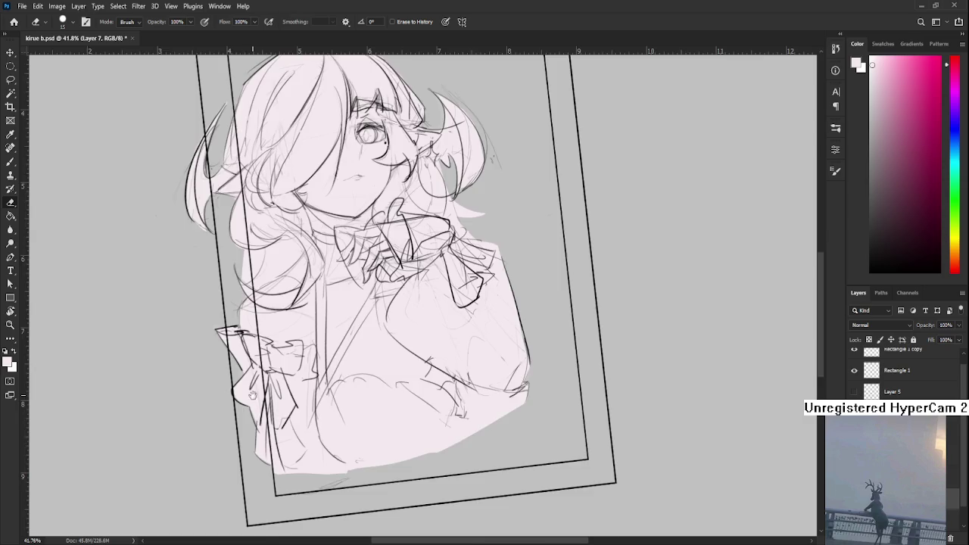
{"action": "scroll", "coordinate": [250, 458], "scroll_direction": "up", "scroll_amount": 5}
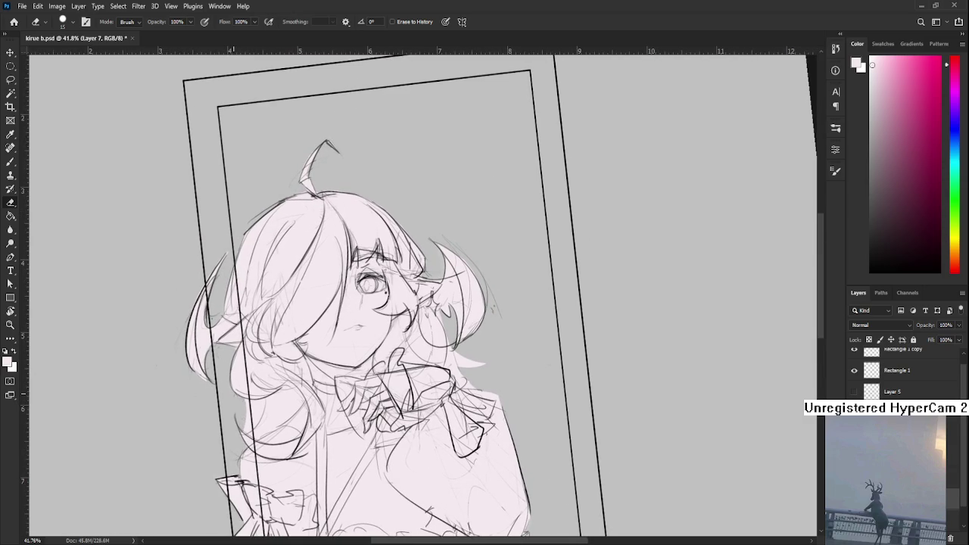
{"action": "scroll", "coordinate": [234, 393], "scroll_direction": "up", "scroll_amount": 2}
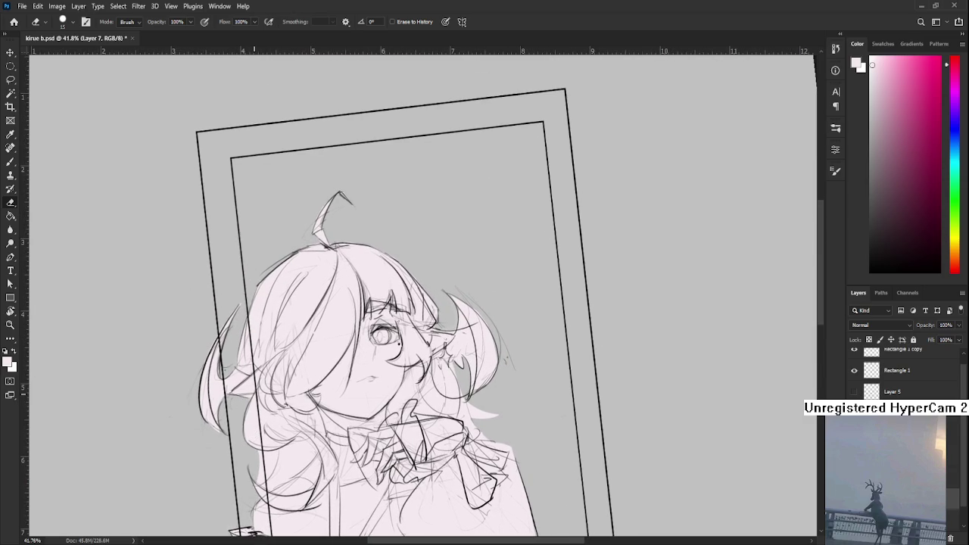
{"action": "scroll", "coordinate": [402, 397], "scroll_direction": "down", "scroll_amount": 5}
{"action": "key", "text": "r"}
{"action": "mouse_move", "coordinate": [511, 318]}
{"action": "left_mouse_down"}
{"action": "mouse_move", "coordinate": [526, 326]}
{"action": "mouse_move", "coordinate": [502, 329]}
{"action": "left_mouse_up"}
{"action": "scroll", "coordinate": [484, 314], "scroll_direction": "up", "scroll_amount": 3}
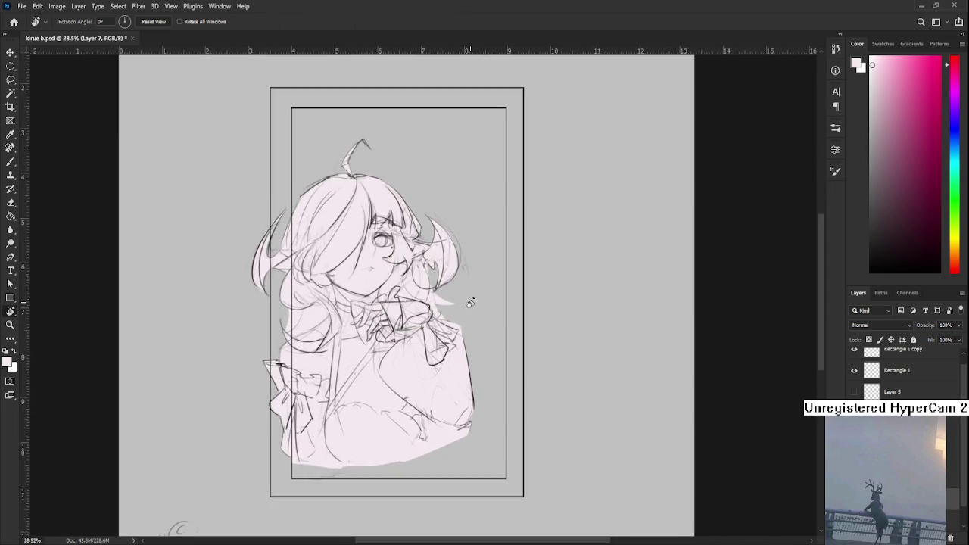
{"action": "scroll", "coordinate": [470, 303], "scroll_direction": "up", "scroll_amount": 1}
{"action": "scroll", "coordinate": [387, 303], "scroll_direction": "up", "scroll_amount": 1}
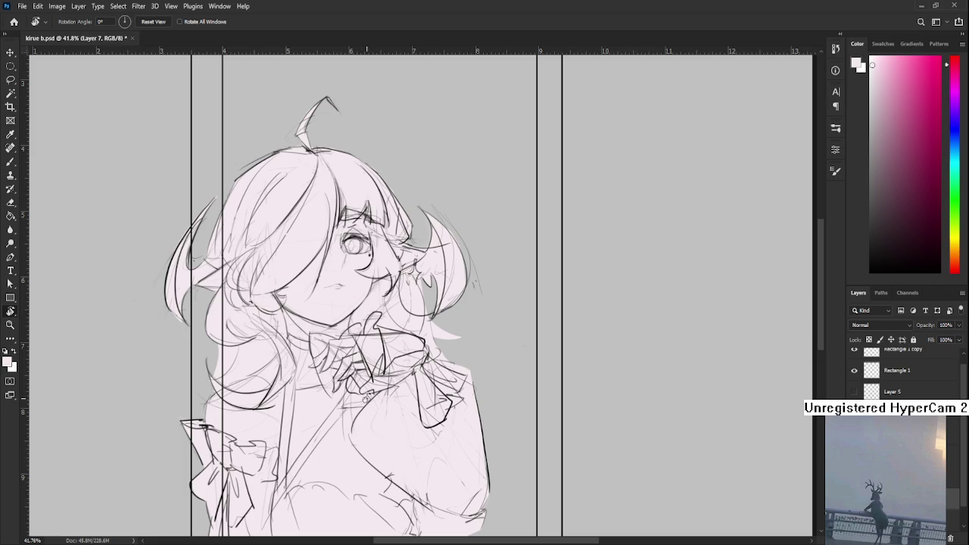
{"action": "left_click_drag", "start_coordinate": [401, 264], "coordinate": [464, 251]}
{"action": "scroll", "coordinate": [464, 254], "scroll_direction": "down", "scroll_amount": 3}
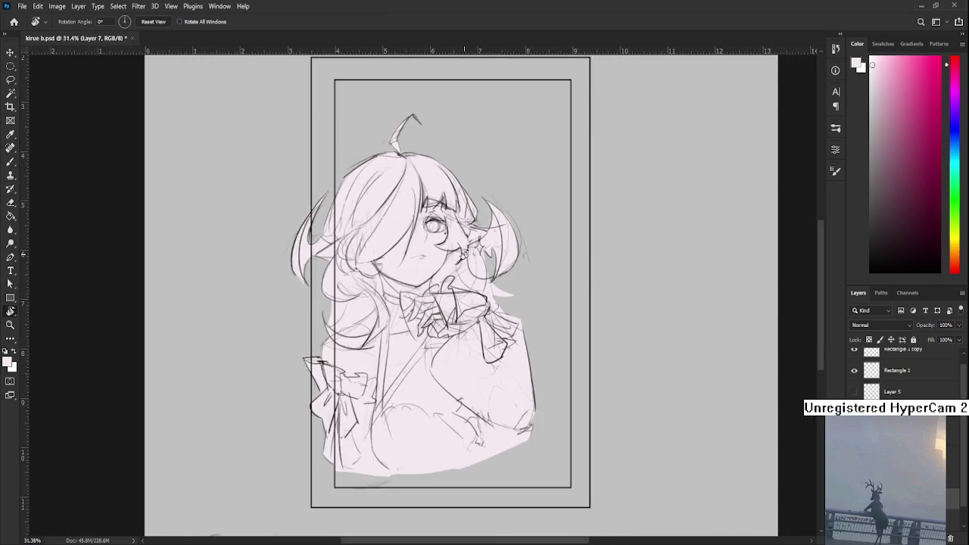
{"action": "scroll", "coordinate": [454, 246], "scroll_direction": "up", "scroll_amount": 2}
{"action": "scroll", "coordinate": [440, 233], "scroll_direction": "up", "scroll_amount": 3}
{"action": "scroll", "coordinate": [440, 232], "scroll_direction": "up", "scroll_amount": 2}
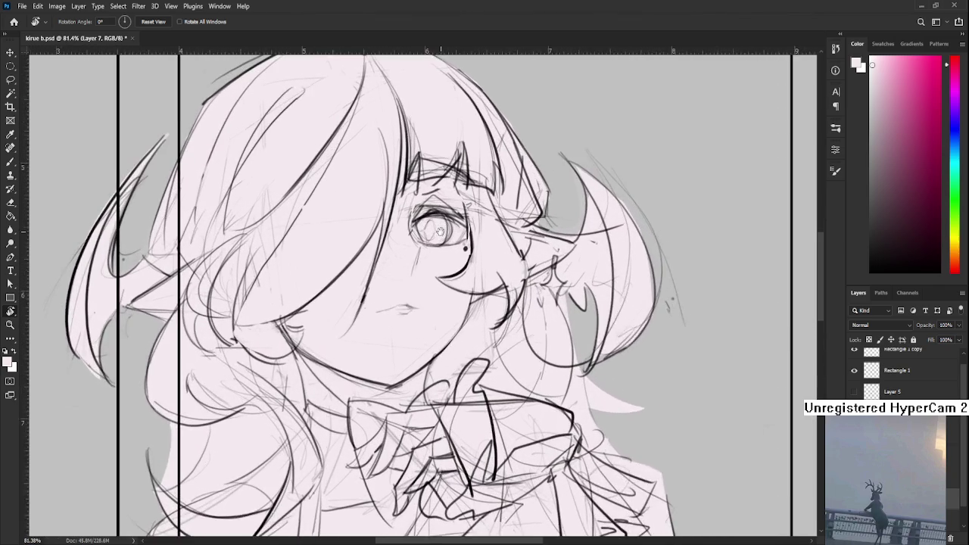
{"action": "scroll", "coordinate": [490, 295], "scroll_direction": "up", "scroll_amount": 1}
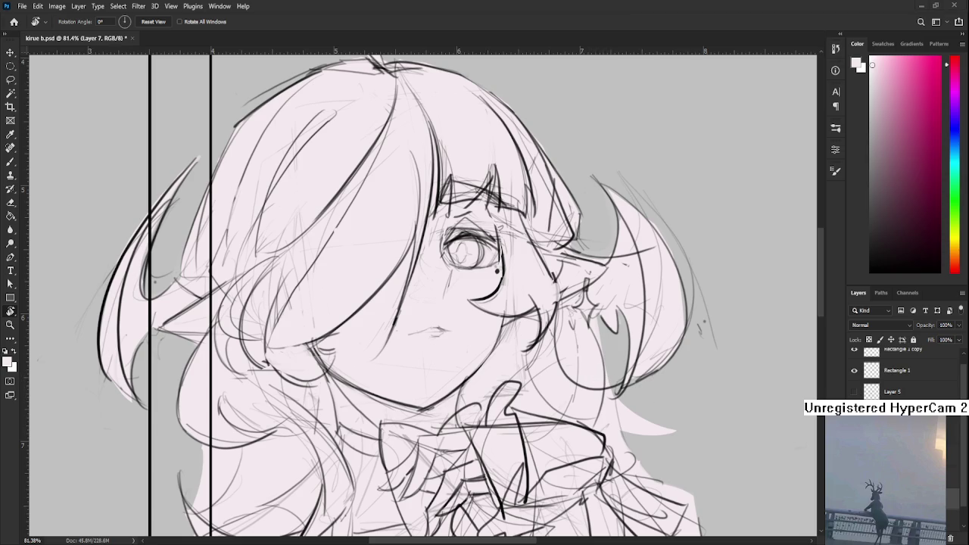
{"action": "scroll", "coordinate": [469, 449], "scroll_direction": "down", "scroll_amount": 3}
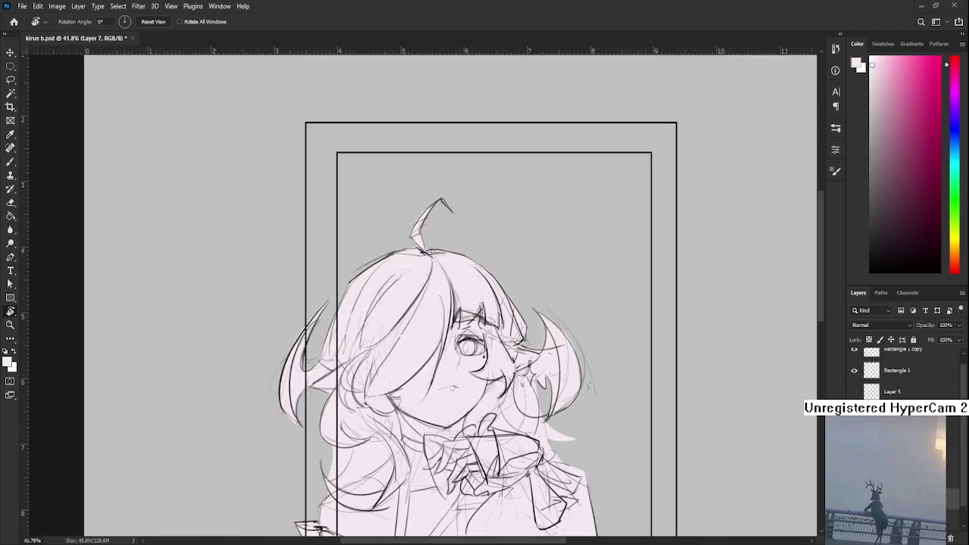
{"action": "scroll", "coordinate": [470, 449], "scroll_direction": "down", "scroll_amount": 2}
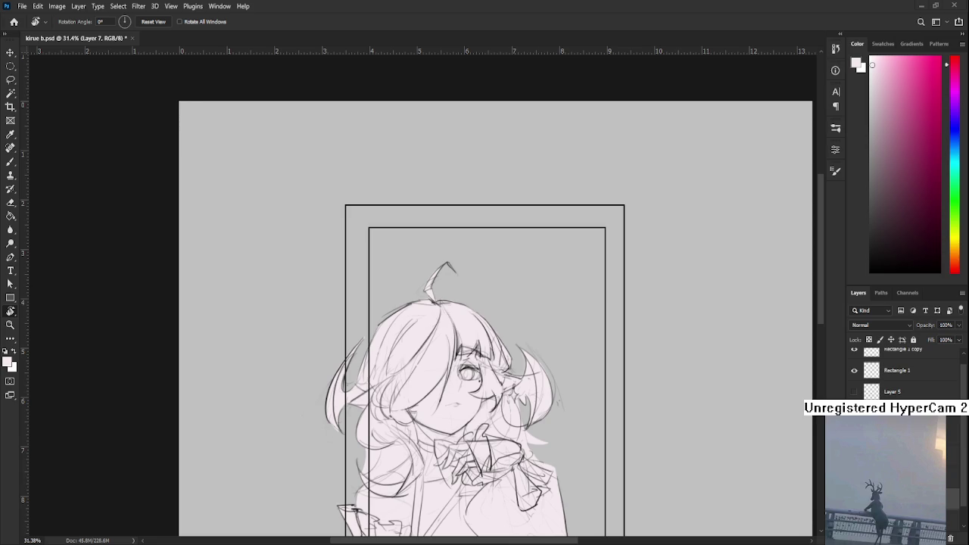
{"action": "scroll", "coordinate": [492, 364], "scroll_direction": "down", "scroll_amount": 2}
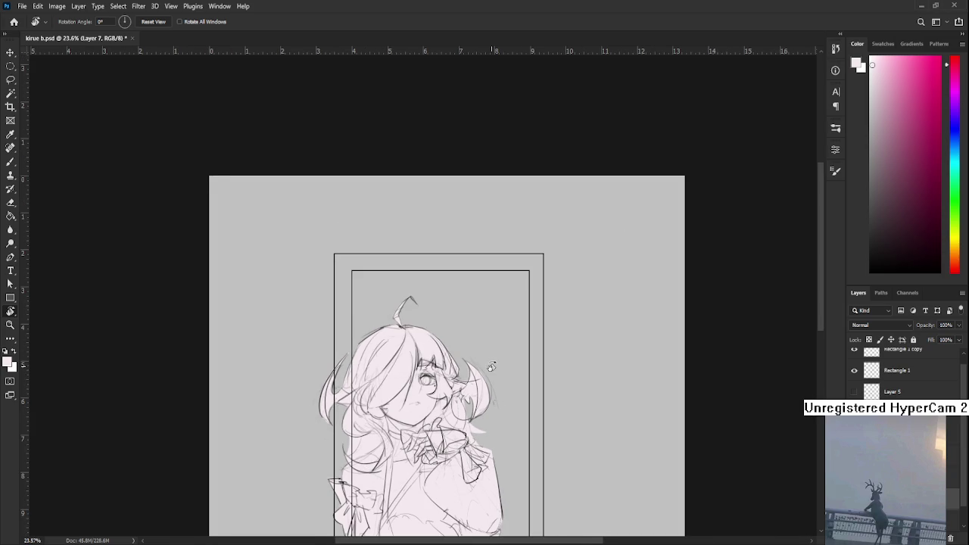
{"action": "scroll", "coordinate": [493, 363], "scroll_direction": "up", "scroll_amount": 1}
{"action": "left_click_drag", "start_coordinate": [491, 349], "coordinate": [455, 237]}
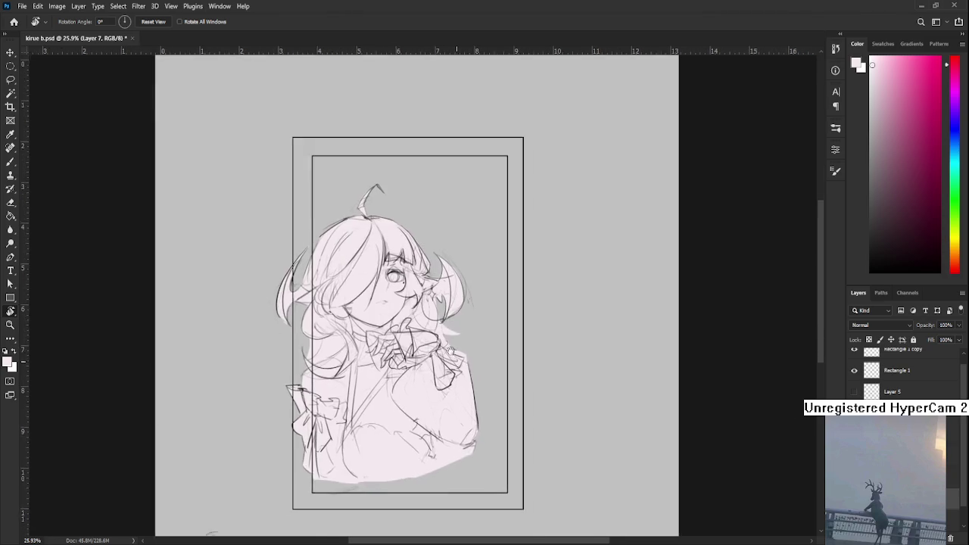
{"action": "scroll", "coordinate": [439, 362], "scroll_direction": "up", "scroll_amount": 1}
{"action": "scroll", "coordinate": [440, 363], "scroll_direction": "up", "scroll_amount": 2}
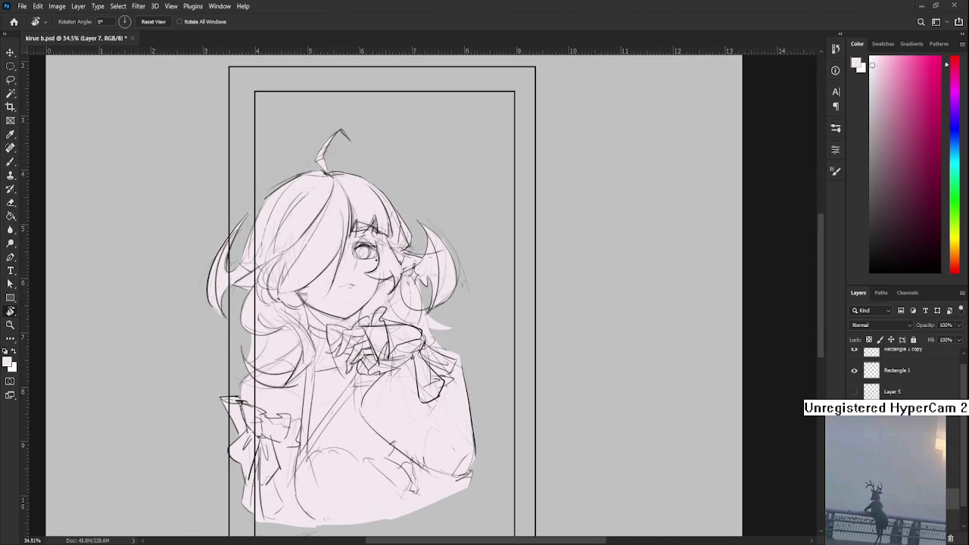
{"action": "left_click_drag", "start_coordinate": [426, 411], "coordinate": [483, 437]}
{"action": "scroll", "coordinate": [484, 437], "scroll_direction": "down", "scroll_amount": 1}
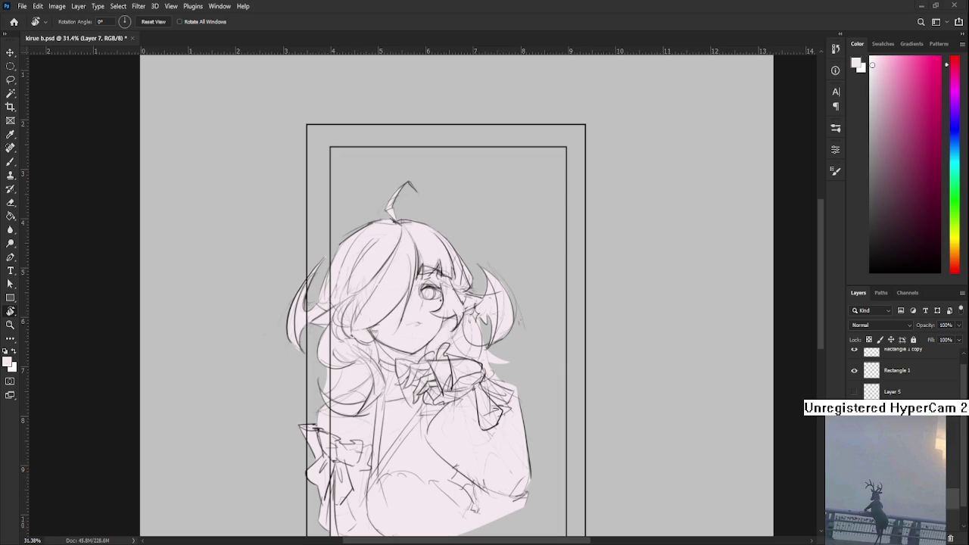
- Open noro.psd from the Home screen and zoom in to inspect it
{"action": "left_click", "coordinate": [13, 23]}
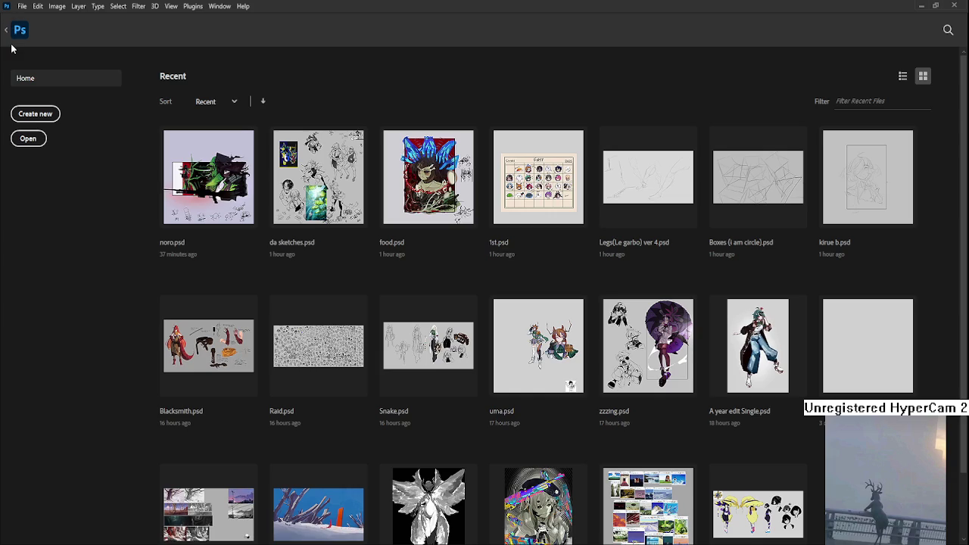
{"action": "left_click", "coordinate": [164, 177]}
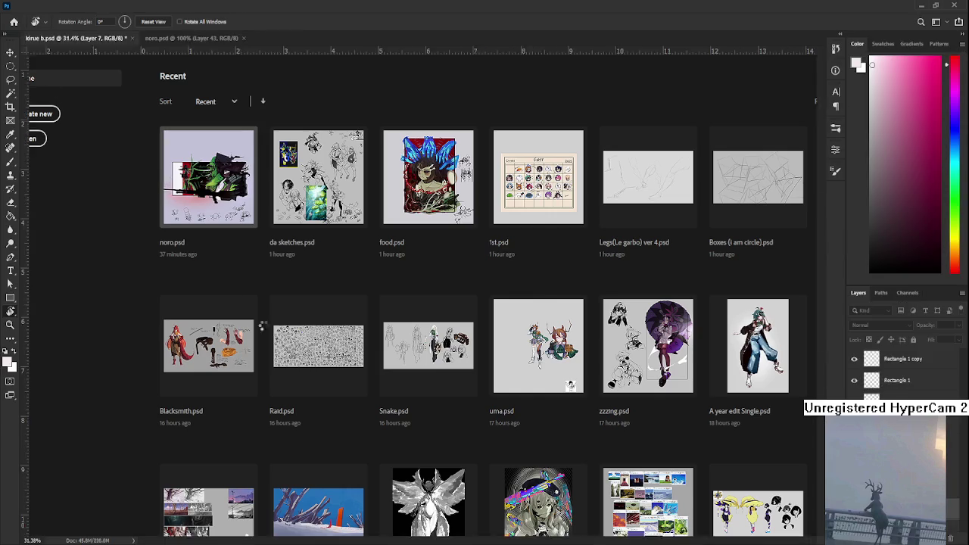
{"action": "scroll", "coordinate": [439, 395], "scroll_direction": "up", "scroll_amount": 2}
{"action": "scroll", "coordinate": [439, 395], "scroll_direction": "up", "scroll_amount": 2}
{"action": "scroll", "coordinate": [439, 396], "scroll_direction": "up", "scroll_amount": 2}
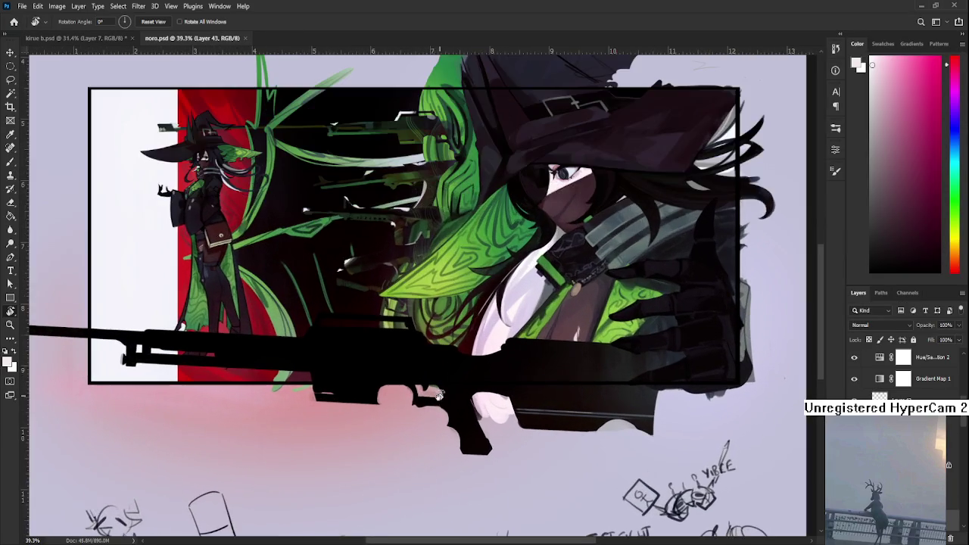
{"action": "scroll", "coordinate": [439, 395], "scroll_direction": "up", "scroll_amount": 2}
{"action": "scroll", "coordinate": [416, 398], "scroll_direction": "up", "scroll_amount": 2}
{"action": "scroll", "coordinate": [392, 401], "scroll_direction": "down", "scroll_amount": 1}
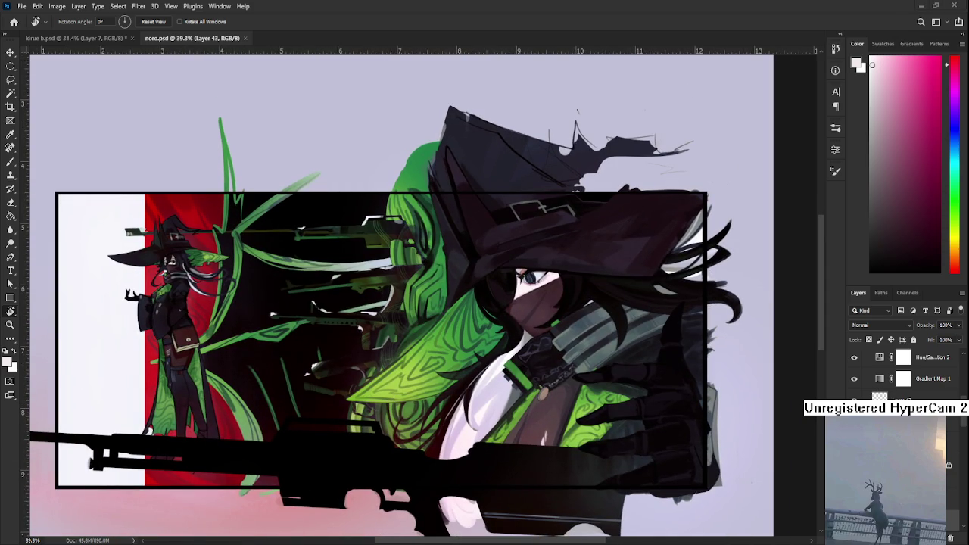
- Close noro.psd and open Raid.psd from the Home screen
{"action": "key", "text": "ctrl+w"}
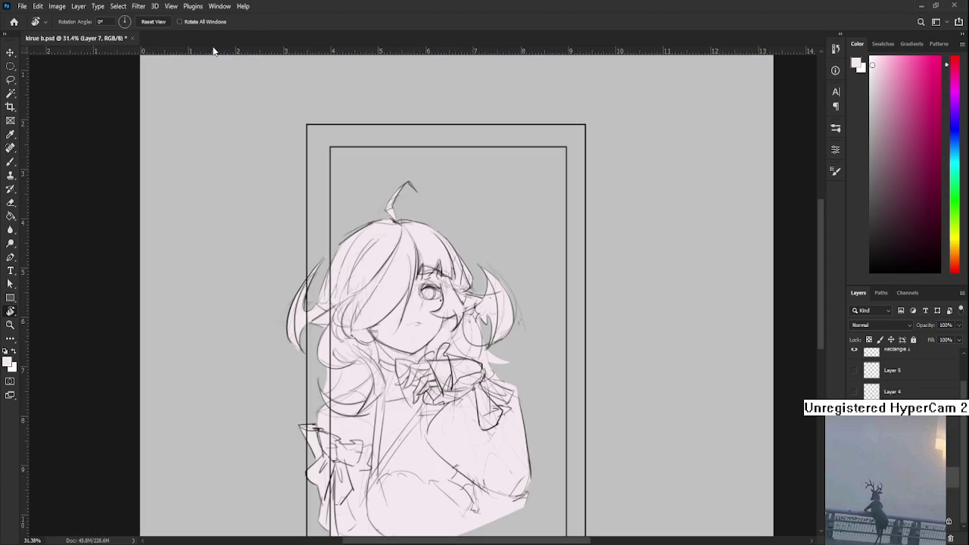
{"action": "left_click", "coordinate": [12, 23]}
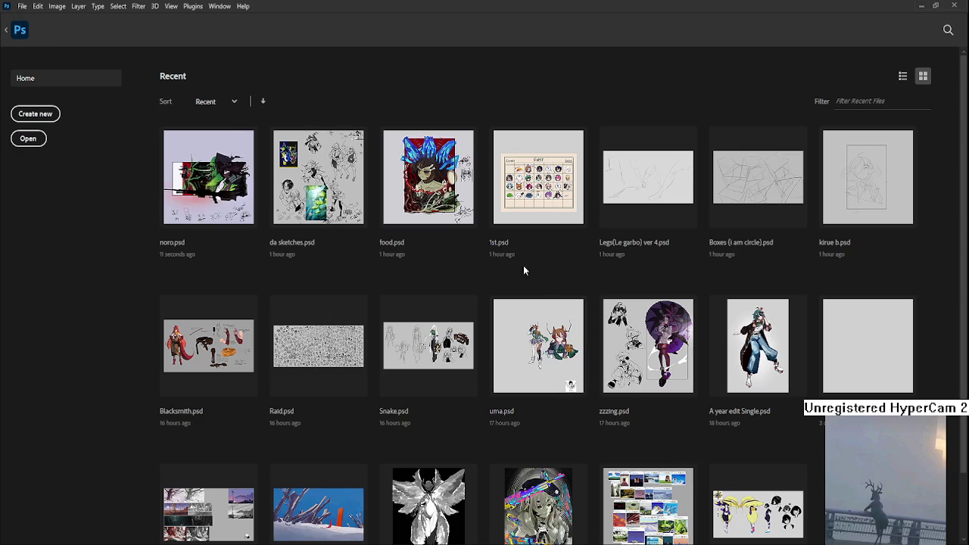
{"action": "left_click", "coordinate": [289, 367]}
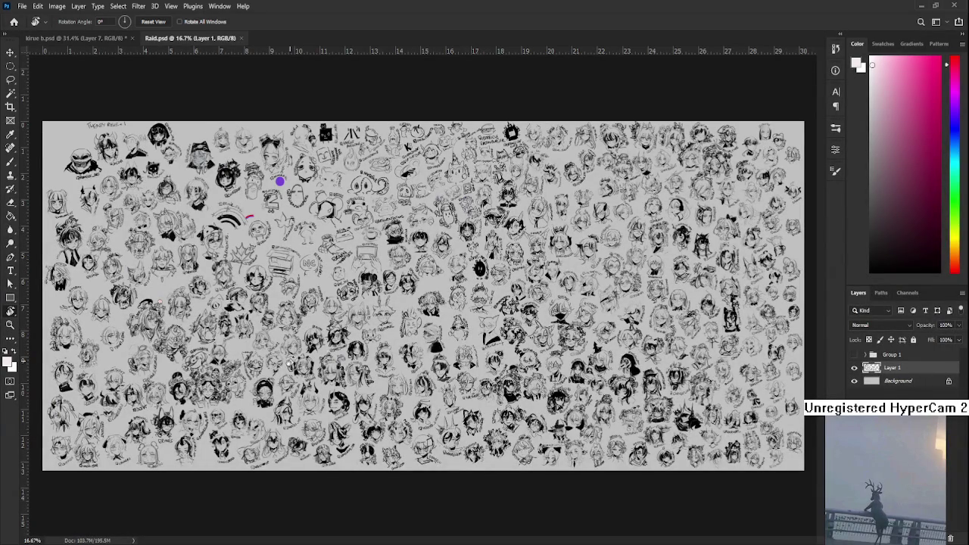
- Zoom Raid.psd to about 102% and pan to the sketched heads near its right edge
{"action": "scroll", "coordinate": [509, 409], "scroll_direction": "up", "scroll_amount": 2}
{"action": "scroll", "coordinate": [509, 410], "scroll_direction": "up", "scroll_amount": 2}
{"action": "scroll", "coordinate": [509, 409], "scroll_direction": "up", "scroll_amount": 1}
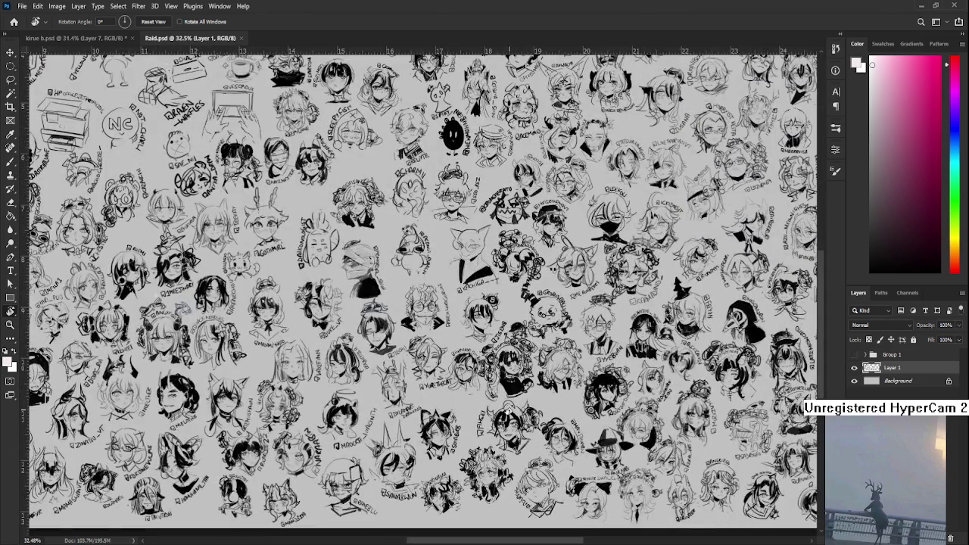
{"action": "scroll", "coordinate": [515, 406], "scroll_direction": "up", "scroll_amount": 2}
{"action": "scroll", "coordinate": [530, 402], "scroll_direction": "right", "scroll_amount": 2}
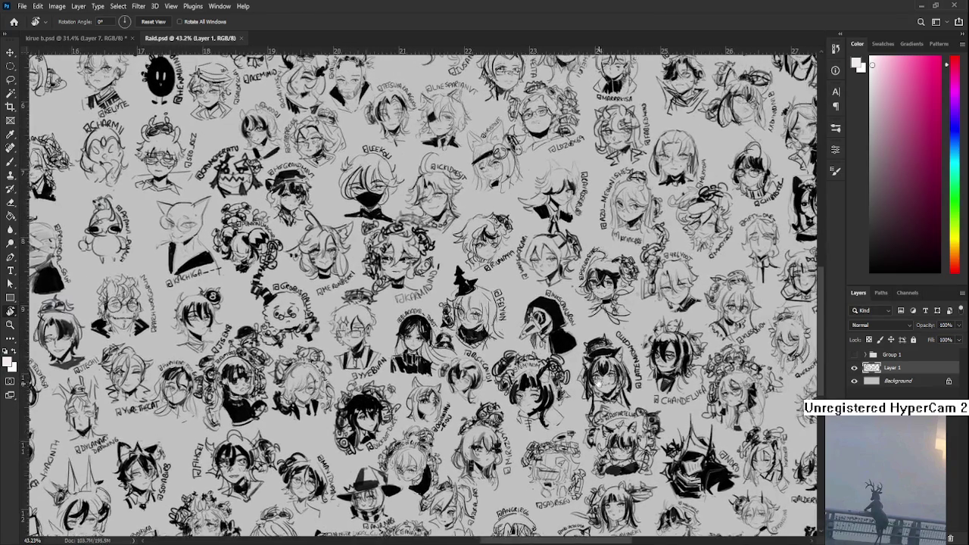
{"action": "scroll", "coordinate": [600, 384], "scroll_direction": "right", "scroll_amount": 2}
{"action": "scroll", "coordinate": [600, 384], "scroll_direction": "right", "scroll_amount": 2}
{"action": "scroll", "coordinate": [599, 384], "scroll_direction": "right", "scroll_amount": 3}
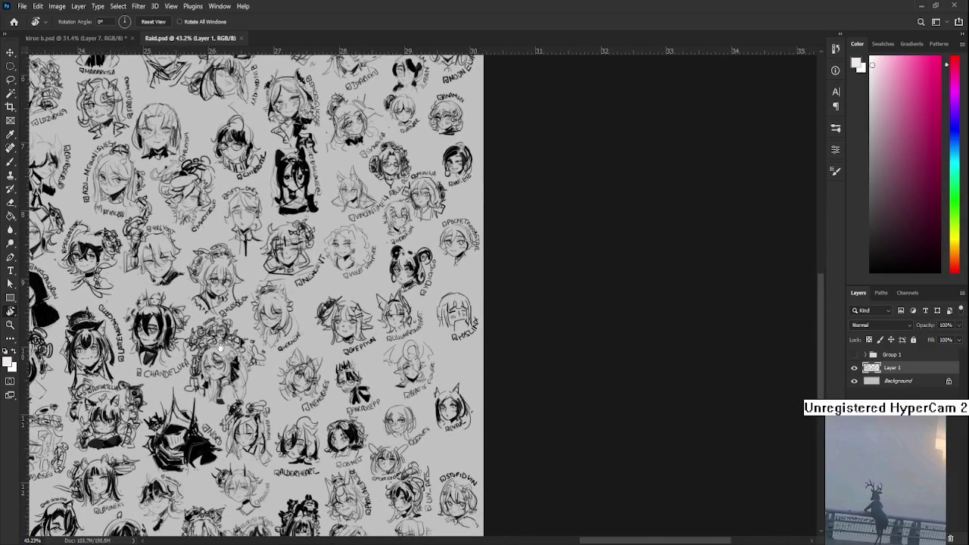
{"action": "scroll", "coordinate": [182, 352], "scroll_direction": "right", "scroll_amount": 1}
{"action": "scroll", "coordinate": [121, 363], "scroll_direction": "left", "scroll_amount": 2}
{"action": "scroll", "coordinate": [341, 328], "scroll_direction": "up", "scroll_amount": 1}
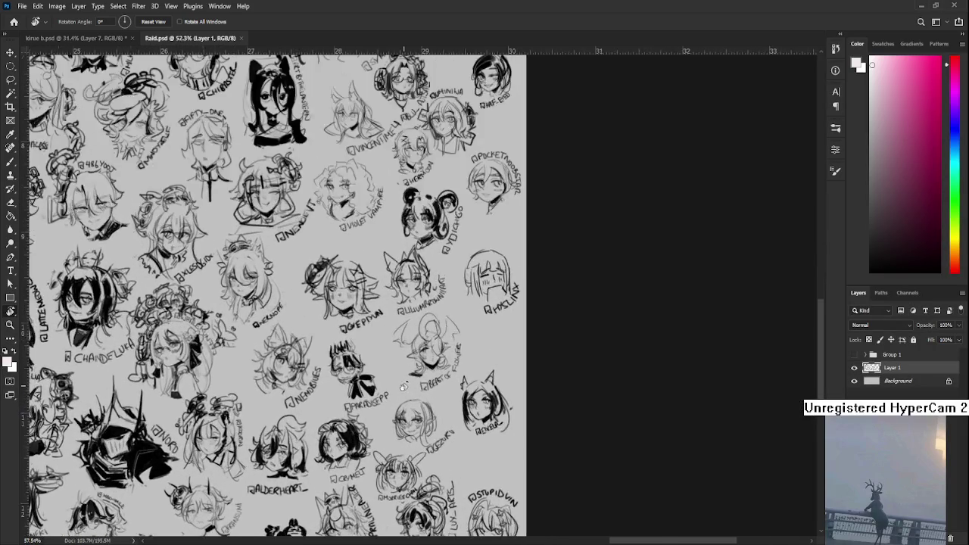
{"action": "scroll", "coordinate": [341, 327], "scroll_direction": "up", "scroll_amount": 2}
{"action": "scroll", "coordinate": [341, 327], "scroll_direction": "up", "scroll_amount": 2}
{"action": "scroll", "coordinate": [339, 327], "scroll_direction": "left", "scroll_amount": 1}
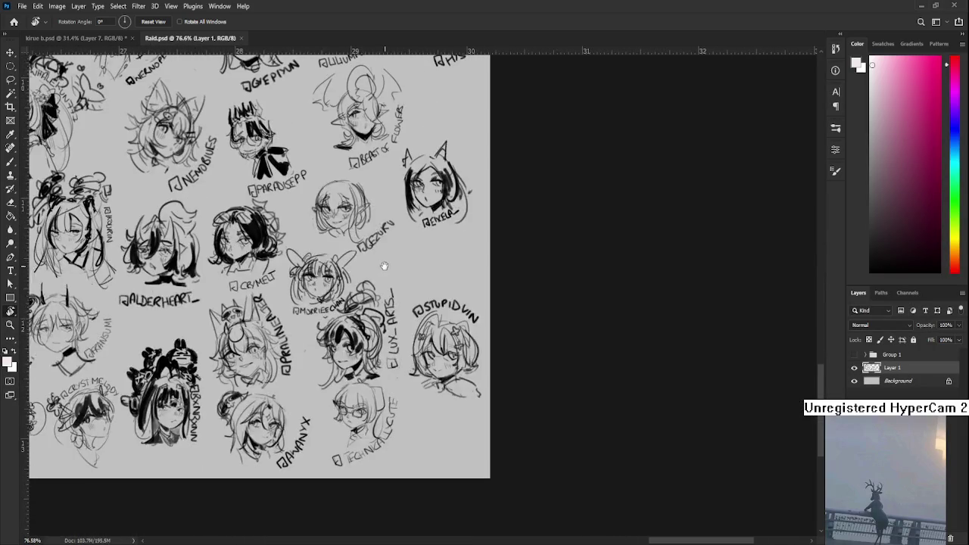
{"action": "scroll", "coordinate": [363, 363], "scroll_direction": "up", "scroll_amount": 3}
{"action": "scroll", "coordinate": [388, 407], "scroll_direction": "up", "scroll_amount": 2}
{"action": "scroll", "coordinate": [371, 424], "scroll_direction": "up", "scroll_amount": 2}
{"action": "scroll", "coordinate": [356, 432], "scroll_direction": "down", "scroll_amount": 2}
{"action": "scroll", "coordinate": [358, 417], "scroll_direction": "down", "scroll_amount": 2}
{"action": "scroll", "coordinate": [359, 401], "scroll_direction": "down", "scroll_amount": 2}
{"action": "scroll", "coordinate": [361, 384], "scroll_direction": "right", "scroll_amount": 1}
{"action": "scroll", "coordinate": [360, 383], "scroll_direction": "down", "scroll_amount": 3}
{"action": "scroll", "coordinate": [363, 402], "scroll_direction": "up", "scroll_amount": 2}
{"action": "scroll", "coordinate": [368, 417], "scroll_direction": "up", "scroll_amount": 2}
{"action": "scroll", "coordinate": [374, 438], "scroll_direction": "up", "scroll_amount": 2}
{"action": "scroll", "coordinate": [376, 438], "scroll_direction": "down", "scroll_amount": 3}
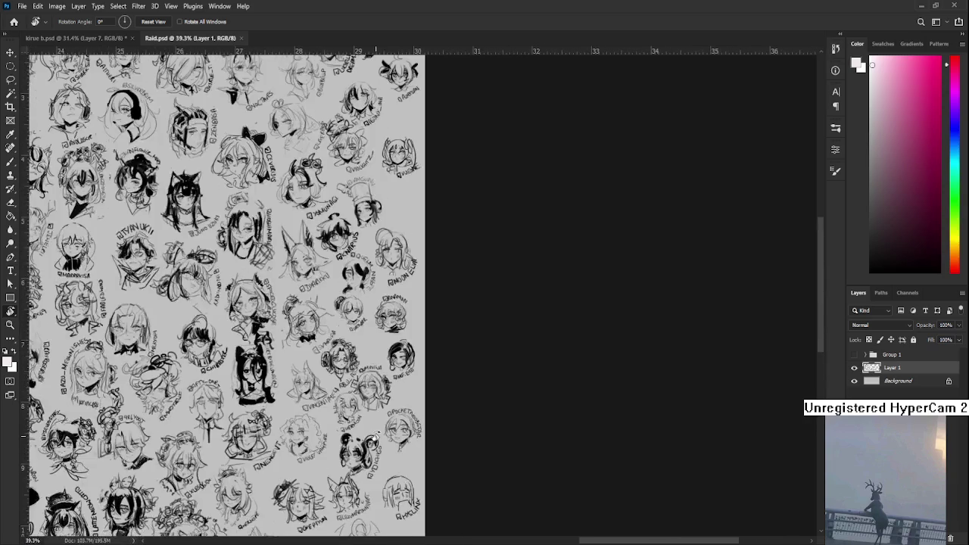
{"action": "scroll", "coordinate": [366, 318], "scroll_direction": "up", "scroll_amount": 2}
{"action": "scroll", "coordinate": [401, 303], "scroll_direction": "up", "scroll_amount": 2}
{"action": "scroll", "coordinate": [407, 290], "scroll_direction": "up", "scroll_amount": 2}
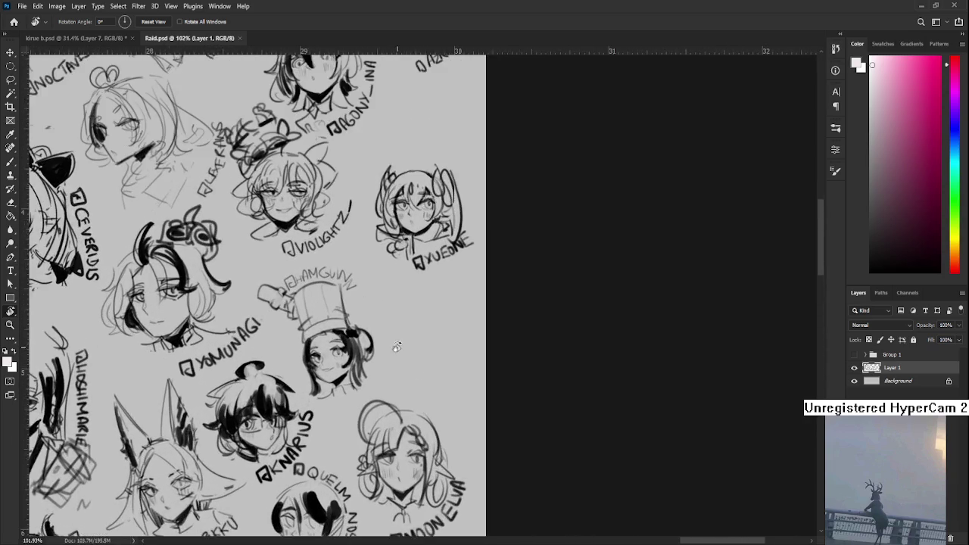
{"action": "scroll", "coordinate": [266, 343], "scroll_direction": "up", "scroll_amount": 1}
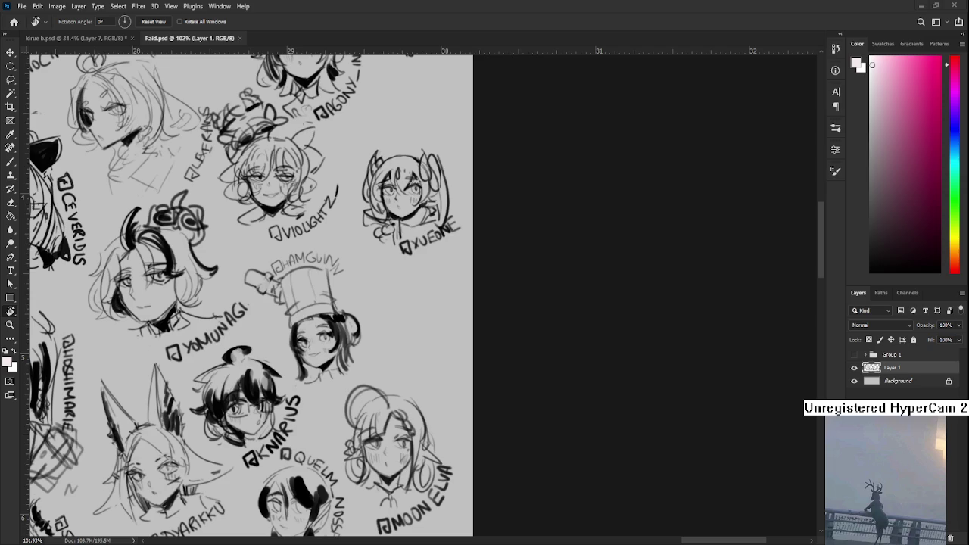
- Switch to a black brush and try out strokes beside the chef-hatted head
{"action": "key", "text": "b"}
{"action": "left_click_drag", "start_coordinate": [378, 314], "coordinate": [403, 299]}
{"action": "key", "text": "ctrl+z"}
{"action": "key", "text": "x"}
{"action": "scroll", "coordinate": [379, 307], "scroll_direction": "right", "scroll_amount": 2}
{"action": "mouse_move", "coordinate": [340, 309]}
{"action": "left_mouse_down"}
{"action": "mouse_move", "coordinate": [380, 294]}
{"action": "mouse_move", "coordinate": [368, 319]}
{"action": "mouse_move", "coordinate": [373, 307]}
{"action": "mouse_move", "coordinate": [354, 307]}
{"action": "left_mouse_up"}
{"action": "key", "text": "ctrl+z"}
{"action": "key", "text": "ctrl+z"}
{"action": "key", "text": "ctrl+z"}
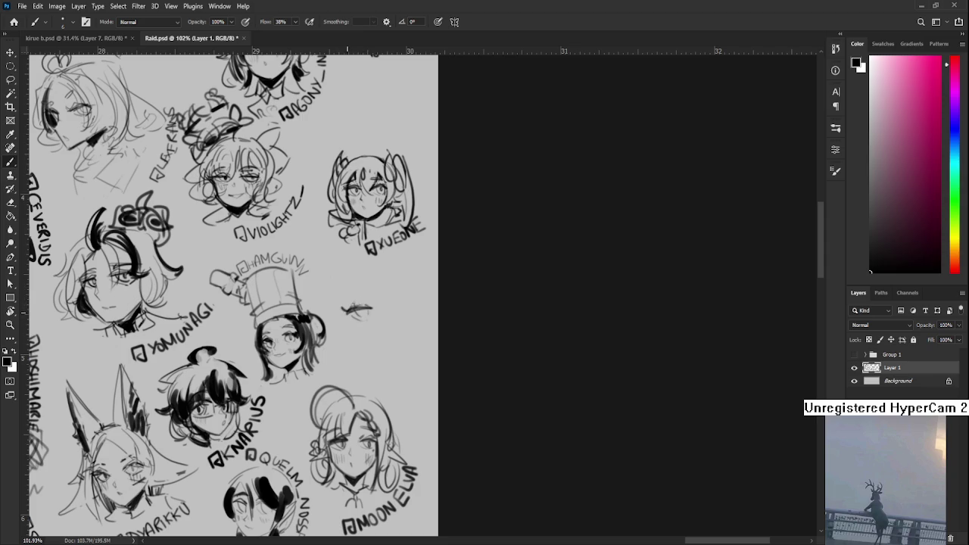
{"action": "left_click_drag", "start_coordinate": [386, 323], "coordinate": [338, 296]}
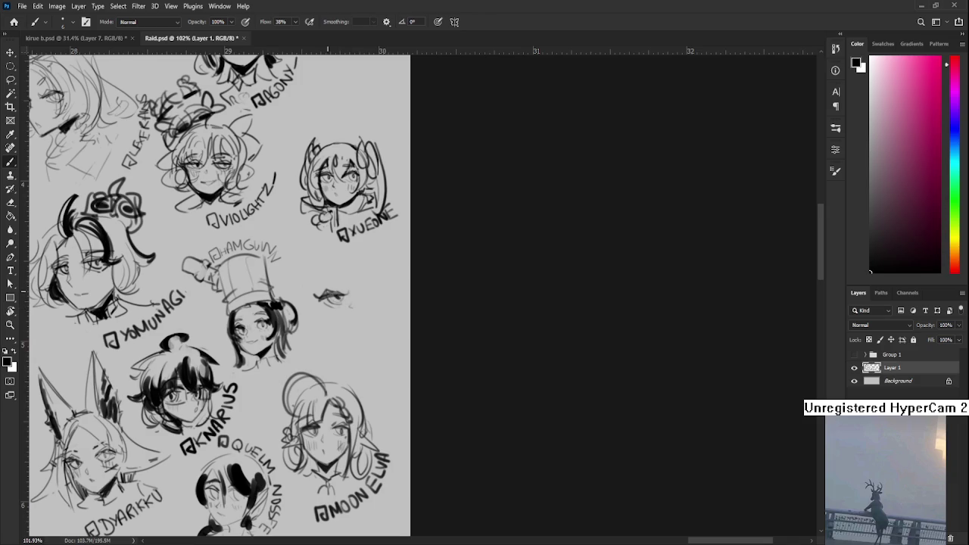
- Sketch the eyelid over the small eye and a shorter jaw line beneath it
{"action": "mouse_move", "coordinate": [341, 290]}
{"action": "left_mouse_down"}
{"action": "mouse_move", "coordinate": [321, 287]}
{"action": "mouse_move", "coordinate": [384, 307]}
{"action": "left_mouse_up"}
{"action": "key", "text": "ctrl+z"}
{"action": "key", "text": "ctrl+z"}
{"action": "mouse_move", "coordinate": [324, 302]}
{"action": "left_mouse_down"}
{"action": "mouse_move", "coordinate": [369, 330]}
{"action": "mouse_move", "coordinate": [387, 301]}
{"action": "mouse_move", "coordinate": [341, 322]}
{"action": "mouse_move", "coordinate": [349, 331]}
{"action": "mouse_move", "coordinate": [365, 324]}
{"action": "left_mouse_up"}
{"action": "key", "text": "ctrl+z"}
{"action": "key", "text": "ctrl+z"}
{"action": "key", "text": "e"}
{"action": "key", "text": "b"}
{"action": "mouse_move", "coordinate": [374, 307]}
{"action": "left_mouse_down"}
{"action": "mouse_move", "coordinate": [365, 327]}
{"action": "mouse_move", "coordinate": [370, 302]}
{"action": "mouse_move", "coordinate": [362, 305]}
{"action": "left_mouse_up"}
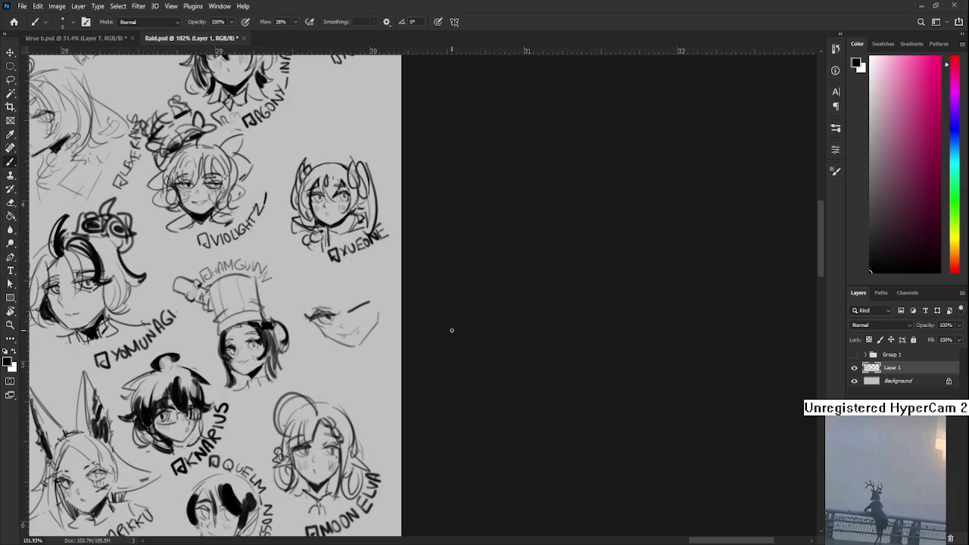
- Outline the new head, add hair on its right side, and lasso the face sketch
{"action": "left_click_drag", "start_coordinate": [345, 307], "coordinate": [384, 328]}
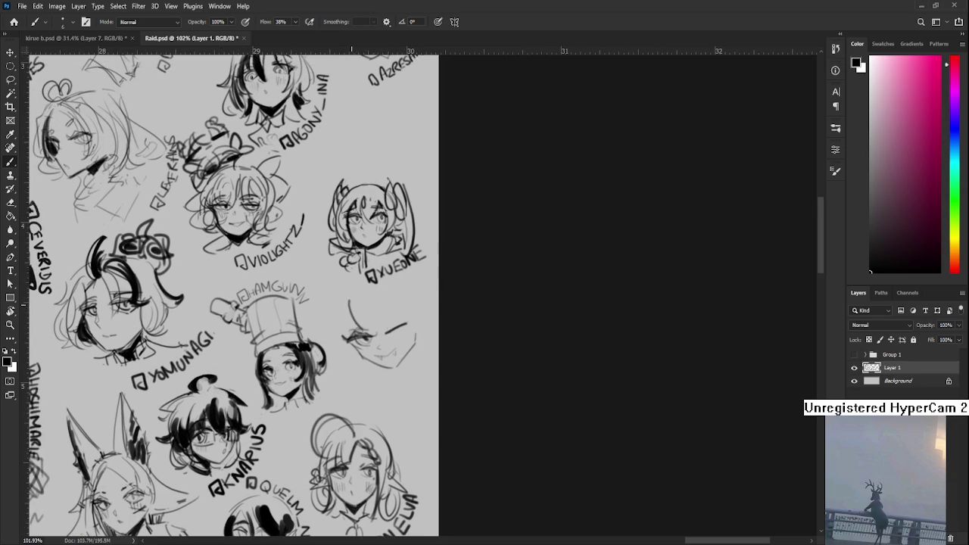
{"action": "left_click_drag", "start_coordinate": [346, 293], "coordinate": [354, 341]}
{"action": "left_click_drag", "start_coordinate": [385, 292], "coordinate": [392, 329]}
{"action": "left_click_drag", "start_coordinate": [367, 294], "coordinate": [370, 330]}
{"action": "mouse_move", "coordinate": [348, 317]}
{"action": "left_mouse_down"}
{"action": "mouse_move", "coordinate": [362, 366]}
{"action": "mouse_move", "coordinate": [355, 361]}
{"action": "left_mouse_up"}
{"action": "key", "text": "ctrl+z"}
{"action": "scroll", "coordinate": [356, 326], "scroll_direction": "right", "scroll_amount": 2}
{"action": "left_click_drag", "start_coordinate": [362, 290], "coordinate": [386, 341]}
{"action": "key", "text": "ctrl+z"}
{"action": "mouse_move", "coordinate": [374, 295]}
{"action": "left_mouse_down"}
{"action": "mouse_move", "coordinate": [390, 334]}
{"action": "mouse_move", "coordinate": [400, 327]}
{"action": "left_mouse_up"}
{"action": "key", "text": "l"}
{"action": "mouse_move", "coordinate": [334, 283]}
{"action": "left_mouse_down"}
{"action": "mouse_move", "coordinate": [308, 328]}
{"action": "mouse_move", "coordinate": [341, 282]}
{"action": "left_mouse_up"}
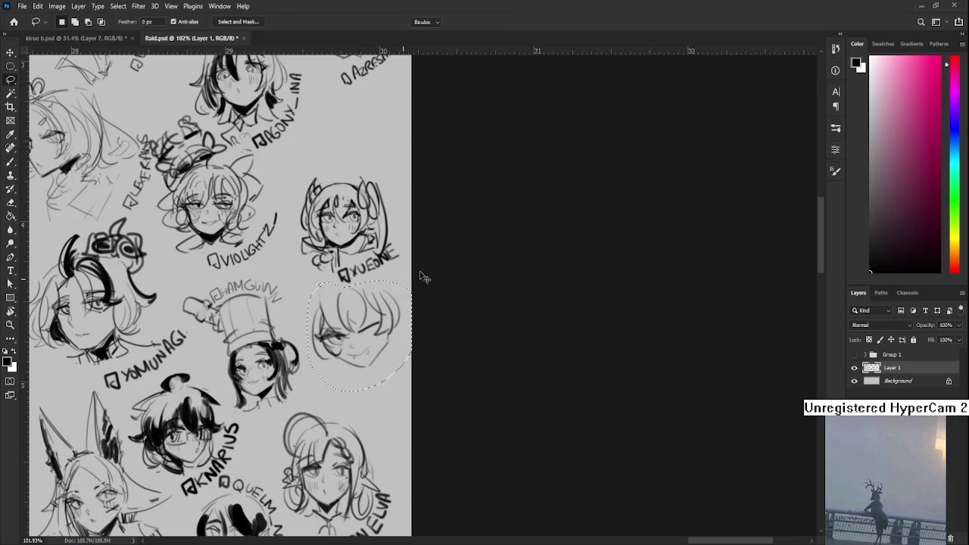
- Rotate the lassoed face sketch clockwise and outline the right side of the hair
{"action": "key", "text": "ctrl+t"}
{"action": "left_click_drag", "start_coordinate": [436, 298], "coordinate": [434, 331]}
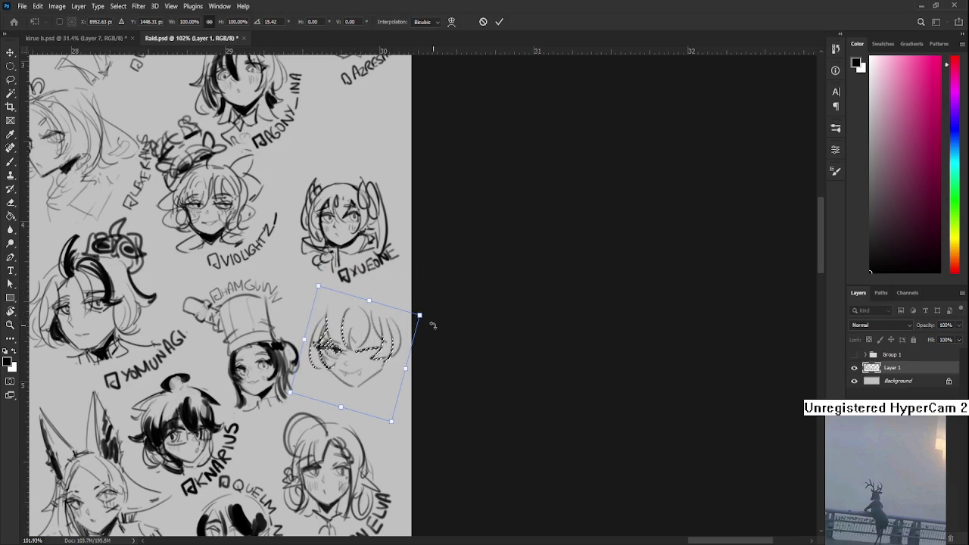
{"action": "key", "text": "Return"}
{"action": "mouse_move", "coordinate": [370, 308]}
{"action": "left_mouse_down"}
{"action": "mouse_move", "coordinate": [407, 311]}
{"action": "mouse_move", "coordinate": [345, 324]}
{"action": "mouse_move", "coordinate": [347, 284]}
{"action": "mouse_move", "coordinate": [378, 299]}
{"action": "left_mouse_up"}
{"action": "key", "text": "b"}
{"action": "key", "text": "ctrl+z"}
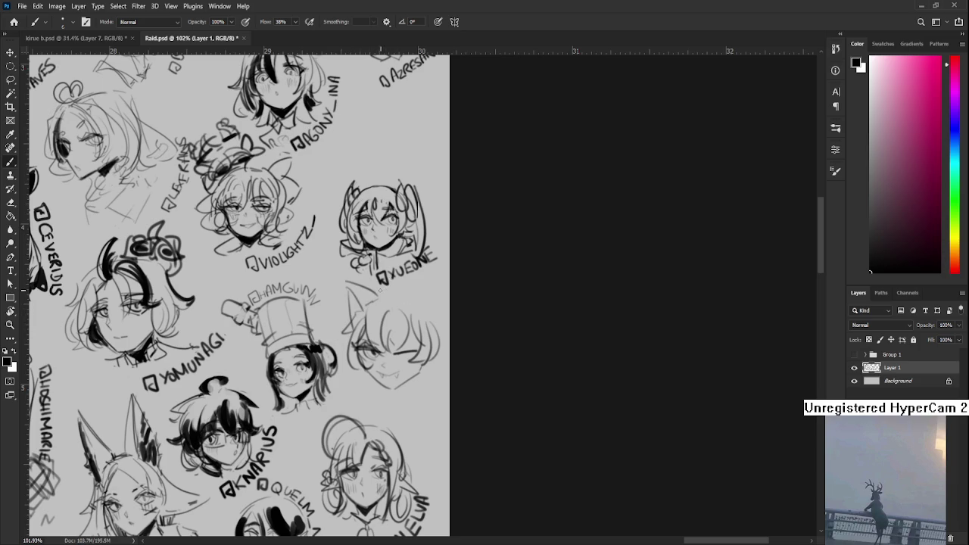
{"action": "left_click_drag", "start_coordinate": [428, 300], "coordinate": [433, 363]}
{"action": "mouse_move", "coordinate": [430, 319]}
{"action": "left_mouse_down"}
{"action": "mouse_move", "coordinate": [427, 334]}
{"action": "mouse_move", "coordinate": [436, 288]}
{"action": "mouse_move", "coordinate": [441, 328]}
{"action": "left_mouse_up"}
- Draw the left cat ear and refine the cheek, alternating brush and eraser
{"action": "mouse_move", "coordinate": [350, 304]}
{"action": "left_mouse_down"}
{"action": "mouse_move", "coordinate": [356, 338]}
{"action": "mouse_move", "coordinate": [379, 358]}
{"action": "mouse_move", "coordinate": [349, 347]}
{"action": "mouse_move", "coordinate": [402, 345]}
{"action": "mouse_move", "coordinate": [343, 339]}
{"action": "mouse_move", "coordinate": [333, 350]}
{"action": "mouse_move", "coordinate": [355, 362]}
{"action": "mouse_move", "coordinate": [423, 342]}
{"action": "left_mouse_up"}
{"action": "scroll", "coordinate": [362, 334], "scroll_direction": "down", "scroll_amount": 3}
{"action": "key", "text": "e"}
{"action": "key", "text": "b"}
{"action": "key", "text": "e"}
{"action": "key", "text": "b"}
{"action": "key", "text": "e"}
{"action": "key", "text": "b"}
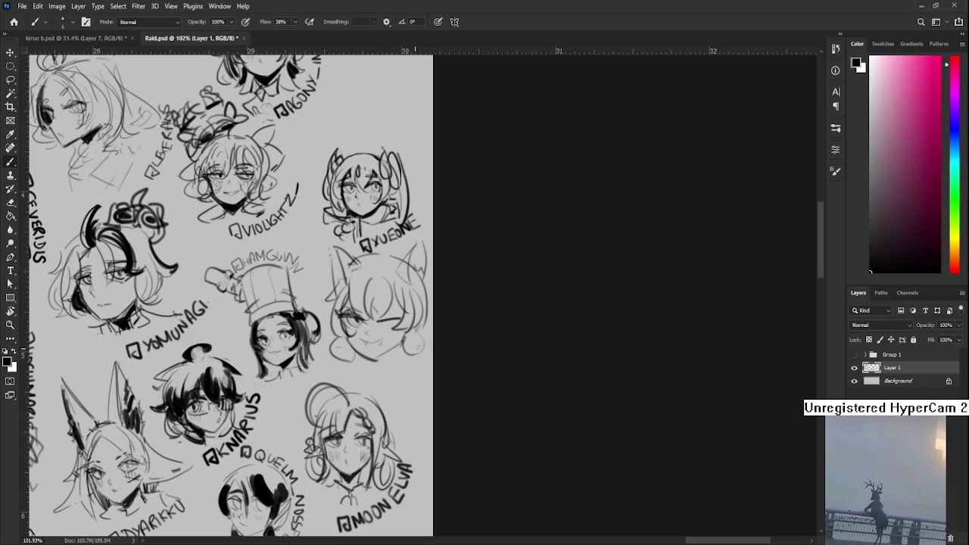
{"action": "key", "text": "e"}
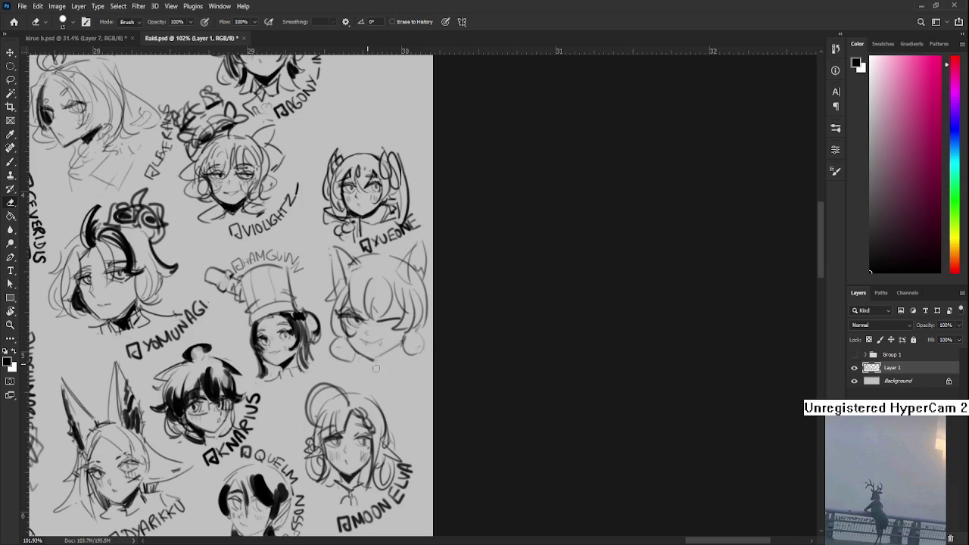
{"action": "key", "text": "b"}
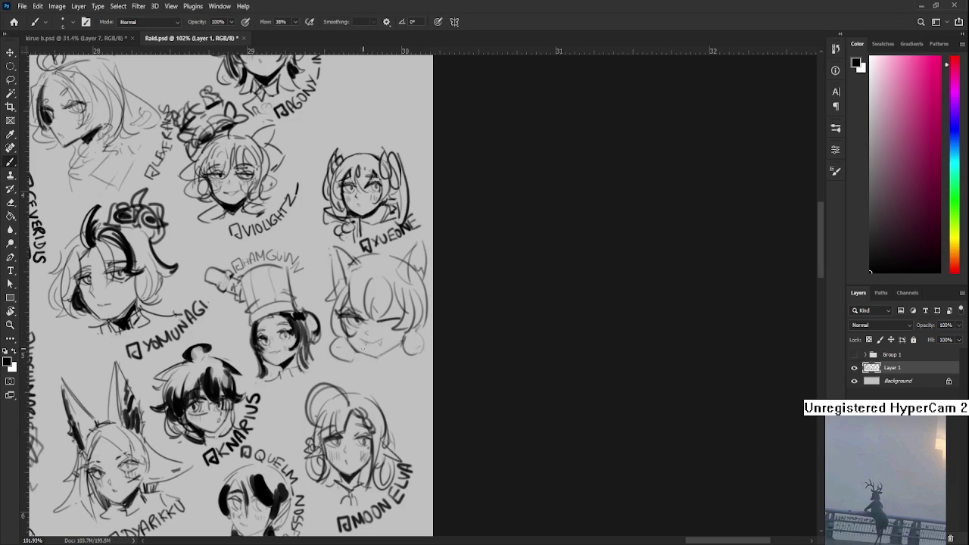
- Draw neck and collar lines under the chin, then lasso the whole cat-eared sketch
{"action": "left_click_drag", "start_coordinate": [379, 360], "coordinate": [384, 334]}
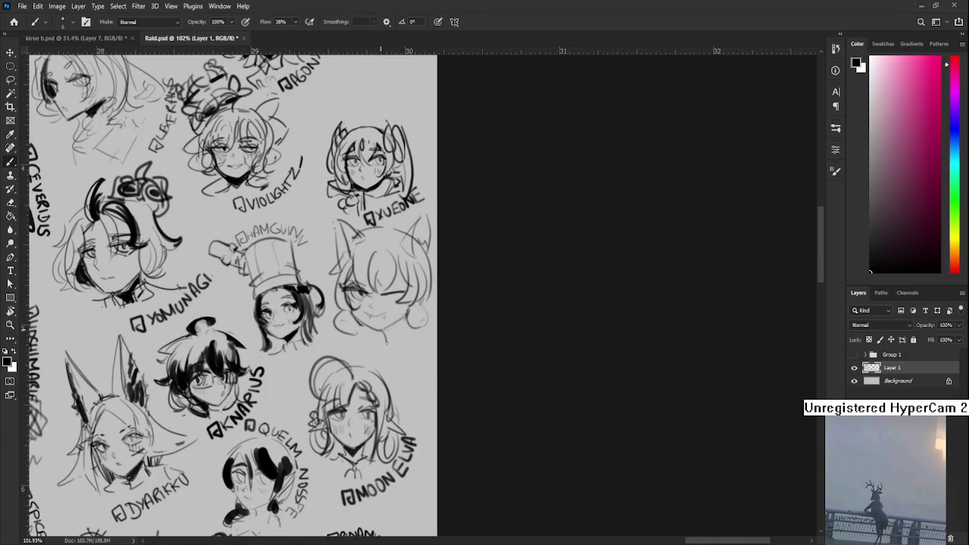
{"action": "mouse_move", "coordinate": [372, 339]}
{"action": "left_mouse_down"}
{"action": "mouse_move", "coordinate": [363, 359]}
{"action": "mouse_move", "coordinate": [382, 338]}
{"action": "mouse_move", "coordinate": [421, 334]}
{"action": "mouse_move", "coordinate": [363, 356]}
{"action": "mouse_move", "coordinate": [362, 338]}
{"action": "mouse_move", "coordinate": [365, 351]}
{"action": "left_mouse_up"}
{"action": "key", "text": "ctrl+z"}
{"action": "mouse_move", "coordinate": [349, 335]}
{"action": "left_mouse_down"}
{"action": "mouse_move", "coordinate": [346, 353]}
{"action": "mouse_move", "coordinate": [341, 345]}
{"action": "left_mouse_up"}
{"action": "mouse_move", "coordinate": [410, 337]}
{"action": "left_mouse_down"}
{"action": "mouse_move", "coordinate": [429, 333]}
{"action": "mouse_move", "coordinate": [383, 342]}
{"action": "mouse_move", "coordinate": [390, 338]}
{"action": "left_mouse_up"}
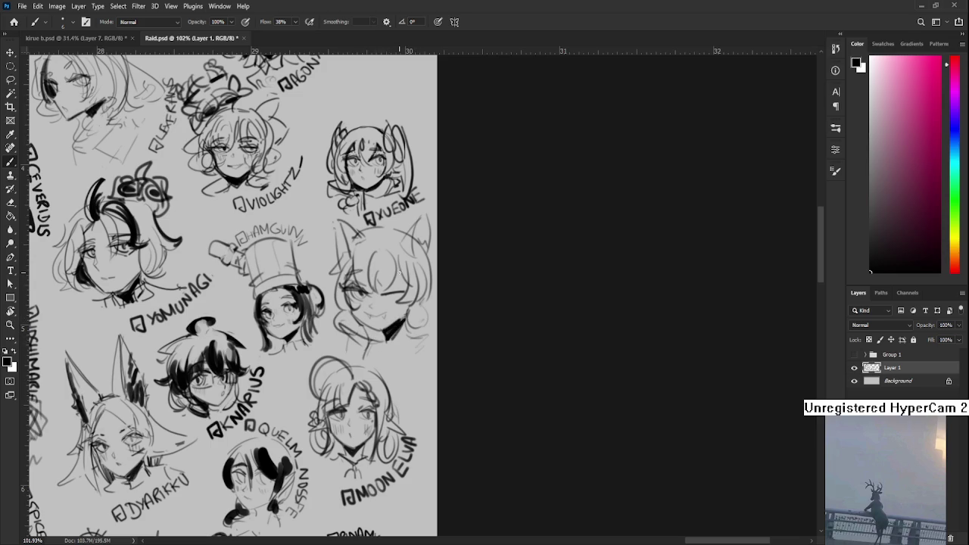
{"action": "mouse_move", "coordinate": [382, 279]}
{"action": "left_mouse_down"}
{"action": "mouse_move", "coordinate": [403, 287]}
{"action": "mouse_move", "coordinate": [396, 318]}
{"action": "left_mouse_up"}
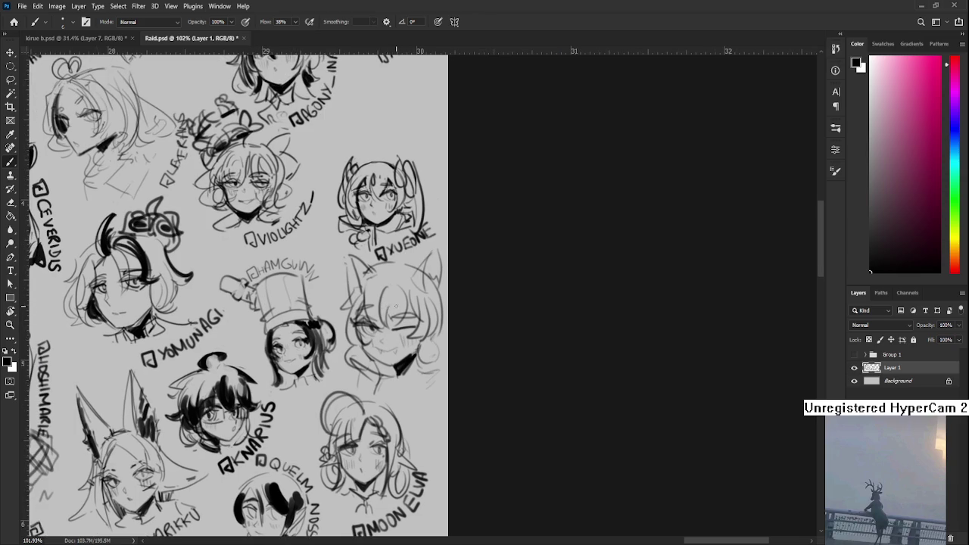
{"action": "key", "text": "l"}
{"action": "mouse_move", "coordinate": [345, 237]}
{"action": "left_mouse_down"}
{"action": "mouse_move", "coordinate": [343, 353]}
{"action": "mouse_move", "coordinate": [386, 266]}
{"action": "mouse_move", "coordinate": [347, 239]}
{"action": "left_mouse_up"}
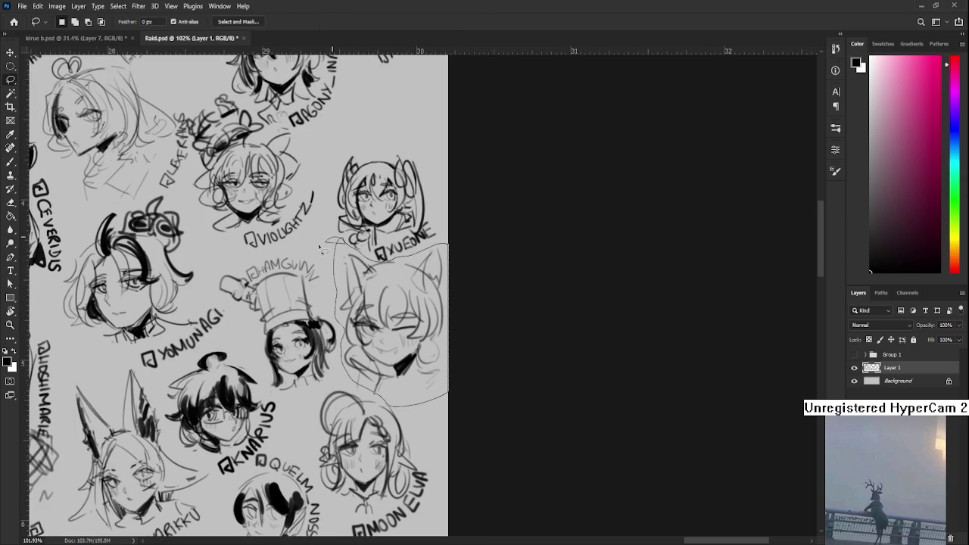
- Scale the cat-eared sketch to about 66%, move it up-right, and deselect
{"action": "key", "text": "ctrl+t"}
{"action": "left_click_drag", "start_coordinate": [448, 237], "coordinate": [406, 294]}
{"action": "left_click_drag", "start_coordinate": [366, 350], "coordinate": [381, 324]}
{"action": "key", "text": "Return"}
{"action": "key", "text": "ctrl+d"}
{"action": "key", "text": "b"}
{"action": "mouse_move", "coordinate": [389, 370]}
{"action": "left_mouse_down"}
{"action": "mouse_move", "coordinate": [382, 330]}
{"action": "mouse_move", "coordinate": [383, 345]}
{"action": "mouse_move", "coordinate": [369, 353]}
{"action": "mouse_move", "coordinate": [383, 341]}
{"action": "mouse_move", "coordinate": [391, 350]}
{"action": "mouse_move", "coordinate": [395, 337]}
{"action": "mouse_move", "coordinate": [407, 346]}
{"action": "mouse_move", "coordinate": [417, 318]}
{"action": "left_mouse_up"}
- Complete the AZRESAN label and add strokes along the hair and face sides
{"action": "scroll", "coordinate": [388, 342], "scroll_direction": "up", "scroll_amount": 1}
{"action": "key", "text": "r"}
{"action": "mouse_move", "coordinate": [416, 318]}
{"action": "left_mouse_down"}
{"action": "mouse_move", "coordinate": [420, 330]}
{"action": "mouse_move", "coordinate": [418, 313]}
{"action": "left_mouse_up"}
{"action": "left_click_drag", "start_coordinate": [418, 313], "coordinate": [425, 312]}
{"action": "left_click_drag", "start_coordinate": [450, 381], "coordinate": [398, 386]}
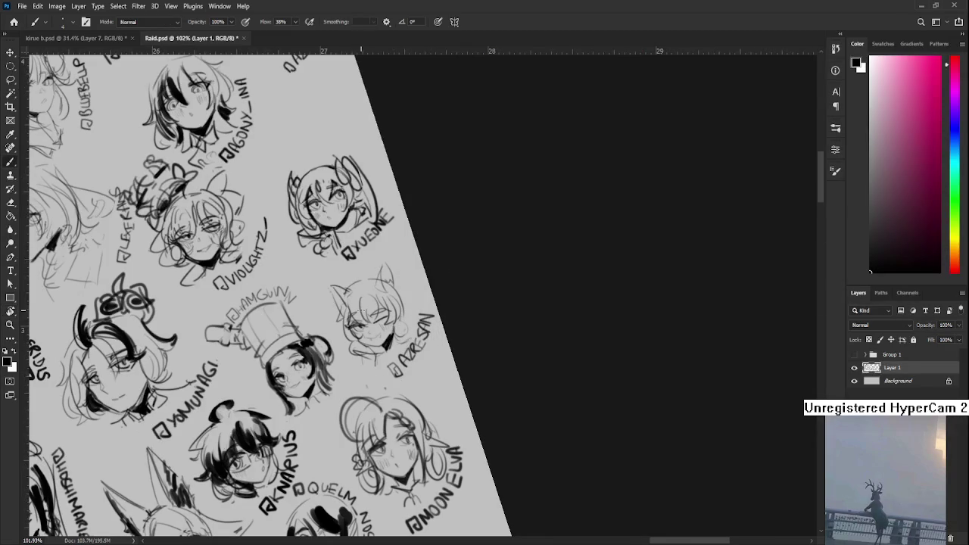
{"action": "left_click_drag", "start_coordinate": [407, 303], "coordinate": [415, 330]}
{"action": "left_click_drag", "start_coordinate": [345, 327], "coordinate": [350, 356]}
- Ink a dark hair streak and darker ears with a larger brush, then save
{"action": "scroll", "coordinate": [415, 285], "scroll_direction": "down", "scroll_amount": 3}
{"action": "left_click_drag", "start_coordinate": [424, 280], "coordinate": [465, 277]}
{"action": "scroll", "coordinate": [425, 272], "scroll_direction": "up", "scroll_amount": 4}
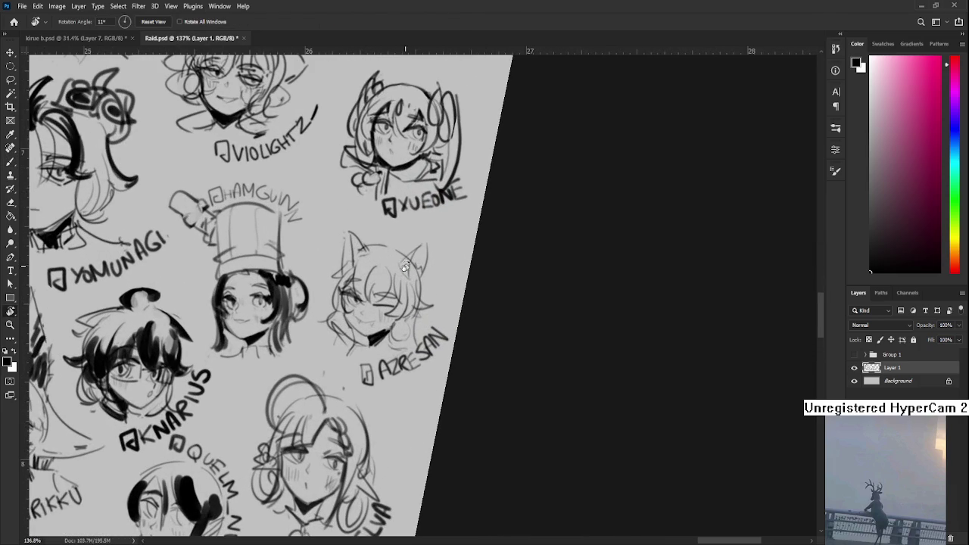
{"action": "key", "text": "b"}
{"action": "key", "text": "bracketright"}
{"action": "mouse_move", "coordinate": [386, 265]}
{"action": "left_mouse_down"}
{"action": "mouse_move", "coordinate": [371, 301]}
{"action": "mouse_move", "coordinate": [390, 280]}
{"action": "mouse_move", "coordinate": [382, 300]}
{"action": "left_mouse_up"}
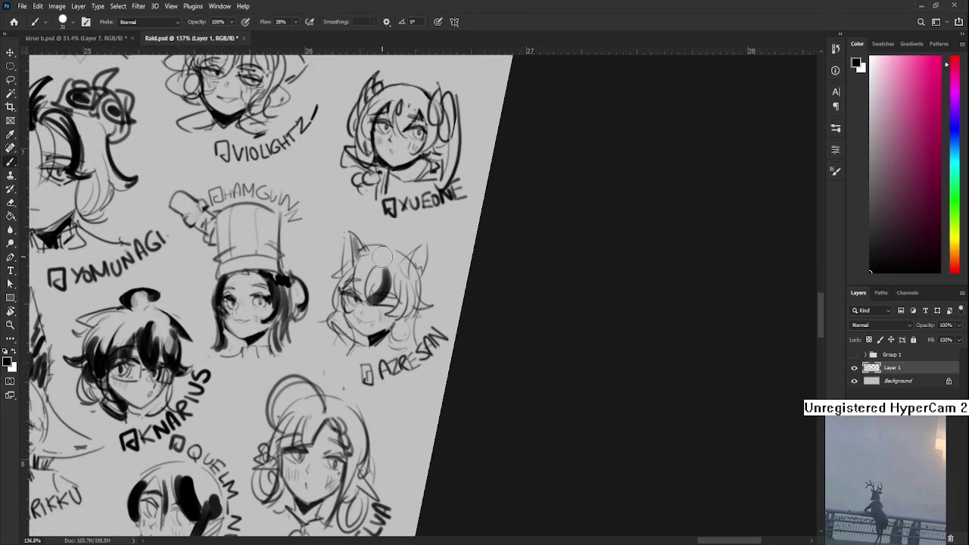
{"action": "mouse_move", "coordinate": [359, 241]}
{"action": "left_mouse_down"}
{"action": "mouse_move", "coordinate": [362, 262]}
{"action": "mouse_move", "coordinate": [405, 277]}
{"action": "left_mouse_up"}
{"action": "key", "text": "ctrl+s"}
- Rotate the canvas view back upright and close Raid.psd
{"action": "key", "text": "r"}
{"action": "left_click_drag", "start_coordinate": [377, 361], "coordinate": [382, 356]}
{"action": "key", "text": "b"}
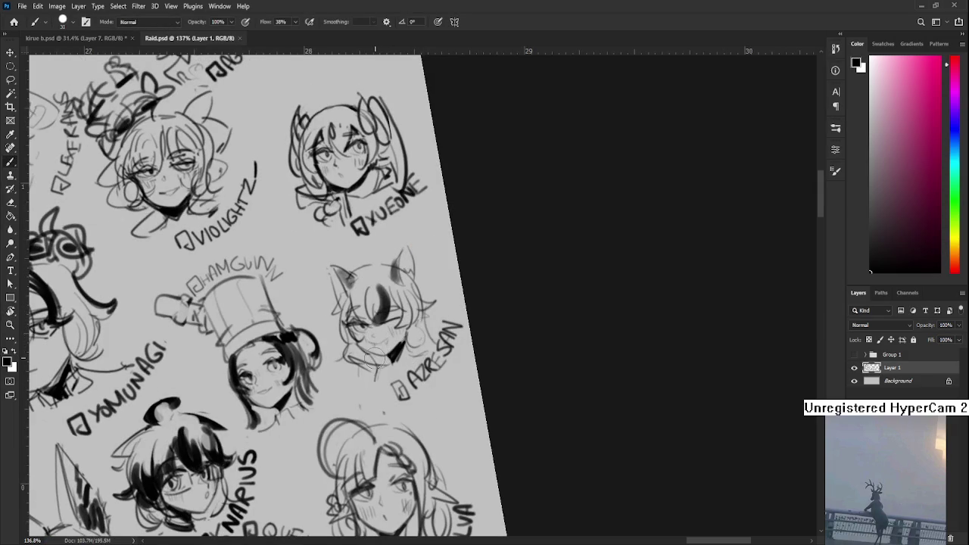
{"action": "scroll", "coordinate": [480, 353], "scroll_direction": "down", "scroll_amount": 3}
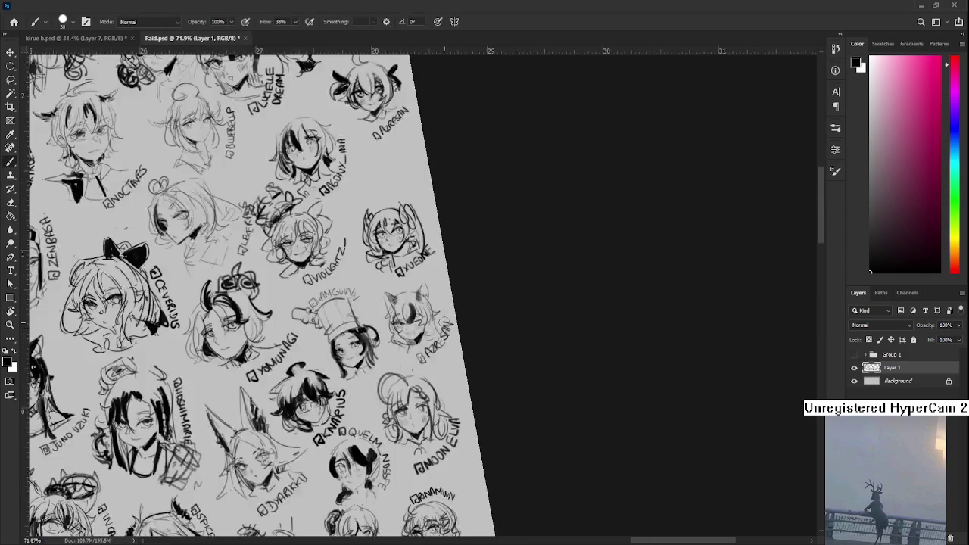
{"action": "scroll", "coordinate": [480, 353], "scroll_direction": "down", "scroll_amount": 3}
{"action": "key", "text": "r"}
{"action": "left_click_drag", "start_coordinate": [480, 353], "coordinate": [487, 380]}
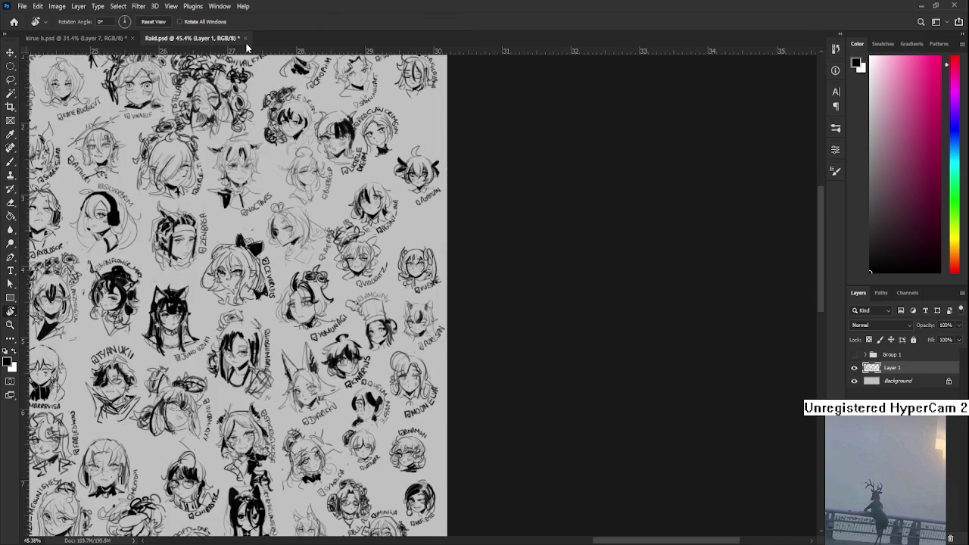
{"action": "left_click", "coordinate": [244, 38]}
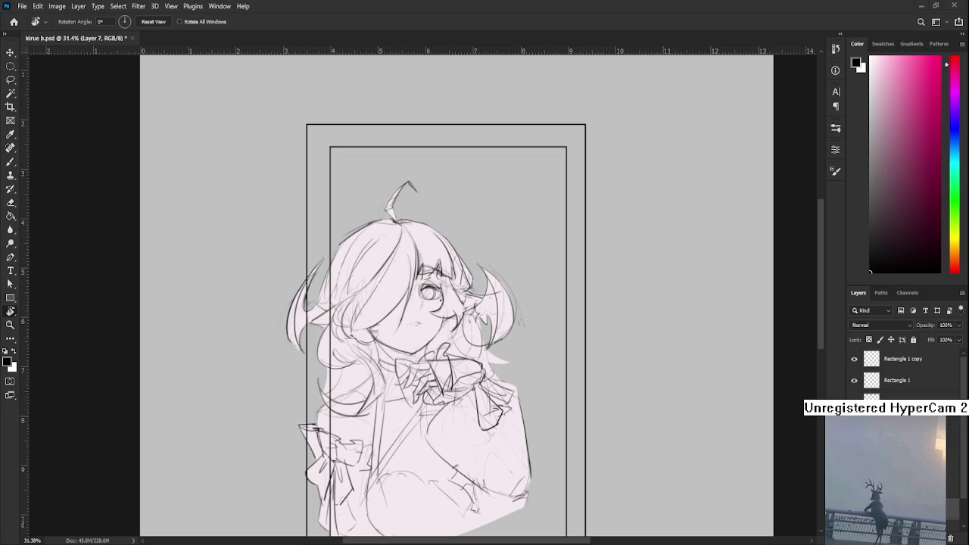
- Zoom in on the kirue b.psd girl's head and hair inside the double frame
{"action": "scroll", "coordinate": [434, 358], "scroll_direction": "down", "scroll_amount": 1}
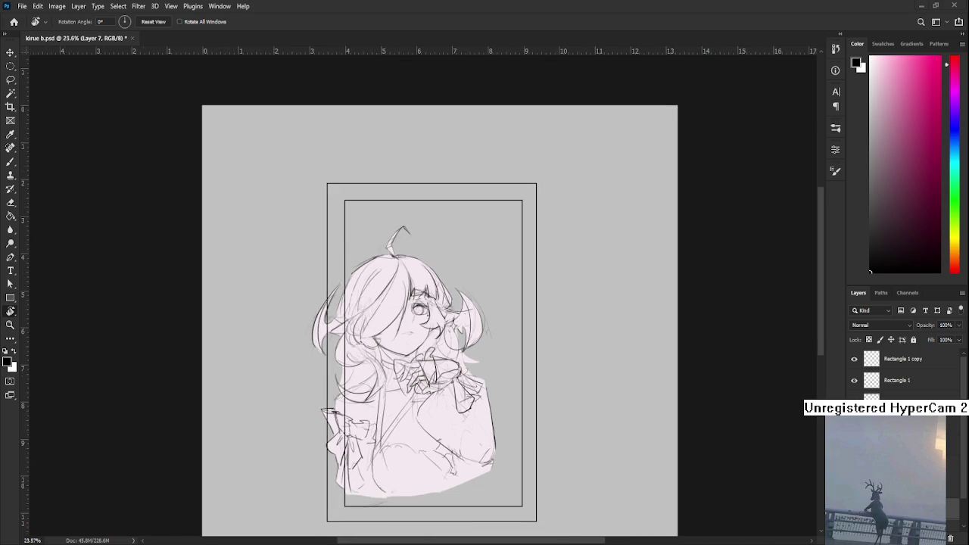
{"action": "scroll", "coordinate": [434, 357], "scroll_direction": "up", "scroll_amount": 2}
{"action": "scroll", "coordinate": [434, 358], "scroll_direction": "up", "scroll_amount": 1}
{"action": "scroll", "coordinate": [434, 358], "scroll_direction": "up", "scroll_amount": 1}
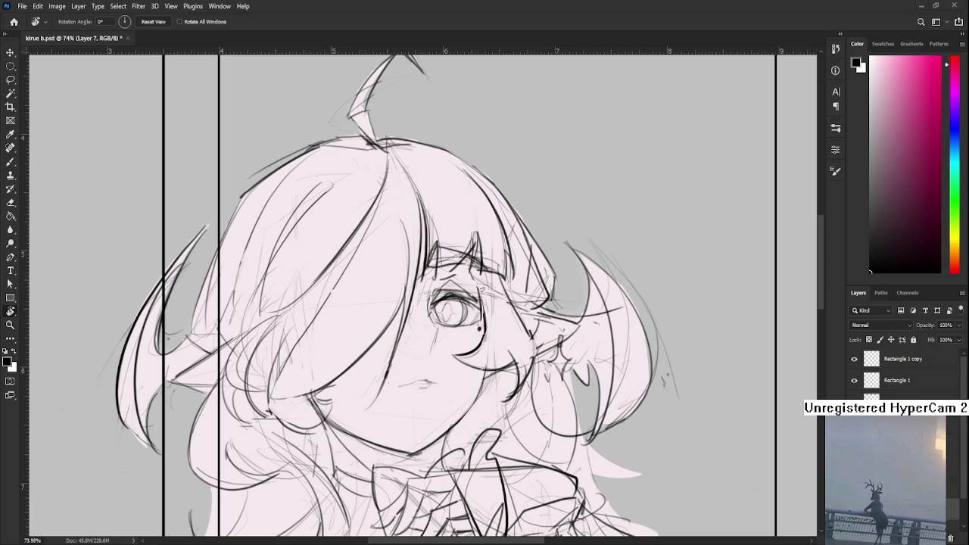
{"action": "scroll", "coordinate": [447, 303], "scroll_direction": "up", "scroll_amount": 1}
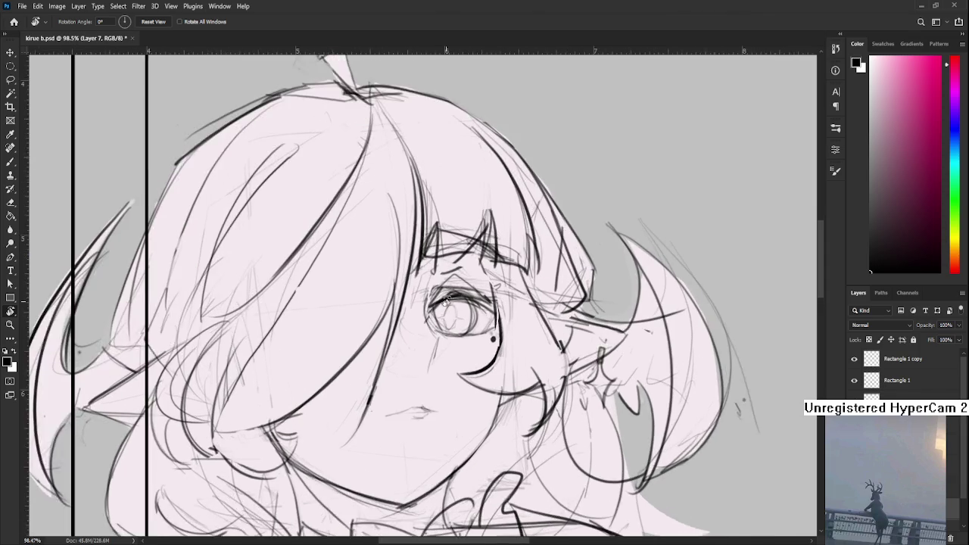
- Try painting the iris pink, then undo it
{"action": "left_click", "coordinate": [918, 132]}
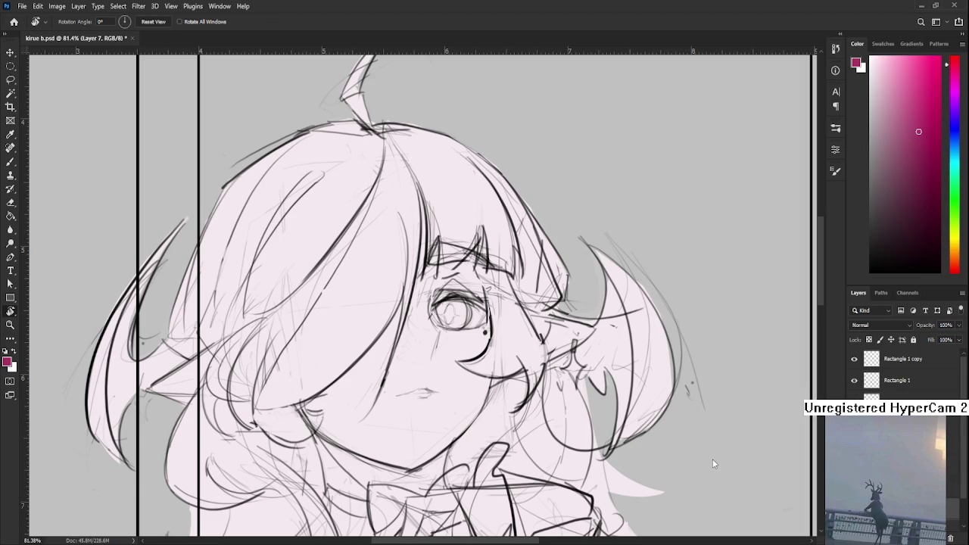
{"action": "left_click", "coordinate": [919, 187]}
{"action": "left_click_drag", "start_coordinate": [918, 187], "coordinate": [924, 154]}
{"action": "key", "text": "b"}
{"action": "mouse_move", "coordinate": [437, 311]}
{"action": "left_mouse_down"}
{"action": "mouse_move", "coordinate": [461, 324]}
{"action": "mouse_move", "coordinate": [451, 315]}
{"action": "mouse_move", "coordinate": [443, 336]}
{"action": "left_mouse_up"}
{"action": "left_click", "coordinate": [430, 312], "text": "alt"}
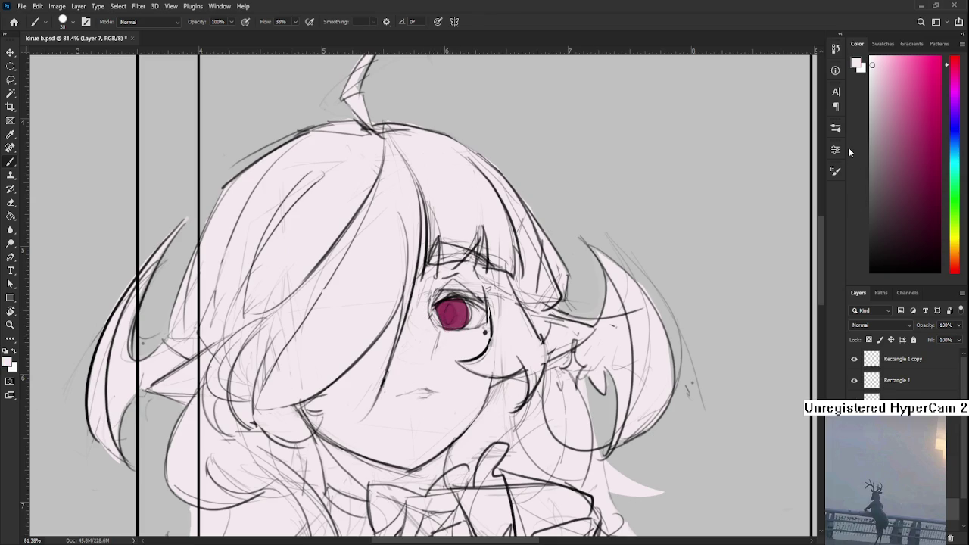
{"action": "left_click", "coordinate": [459, 311], "text": "alt"}
{"action": "key", "text": "ctrl+z"}
- Paint the iris light purple, then shift the colour toward a near-white blue
{"action": "left_click", "coordinate": [956, 105]}
{"action": "left_click", "coordinate": [895, 99]}
{"action": "mouse_move", "coordinate": [439, 311]}
{"action": "left_mouse_down"}
{"action": "mouse_move", "coordinate": [462, 318]}
{"action": "mouse_move", "coordinate": [407, 336]}
{"action": "left_mouse_up"}
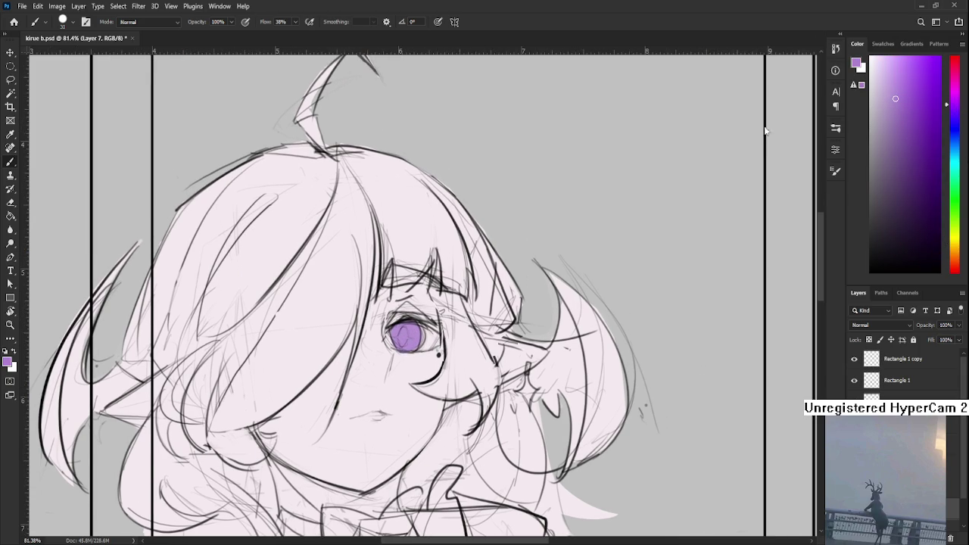
{"action": "left_click", "coordinate": [873, 73]}
{"action": "left_click", "coordinate": [426, 342], "text": "alt"}
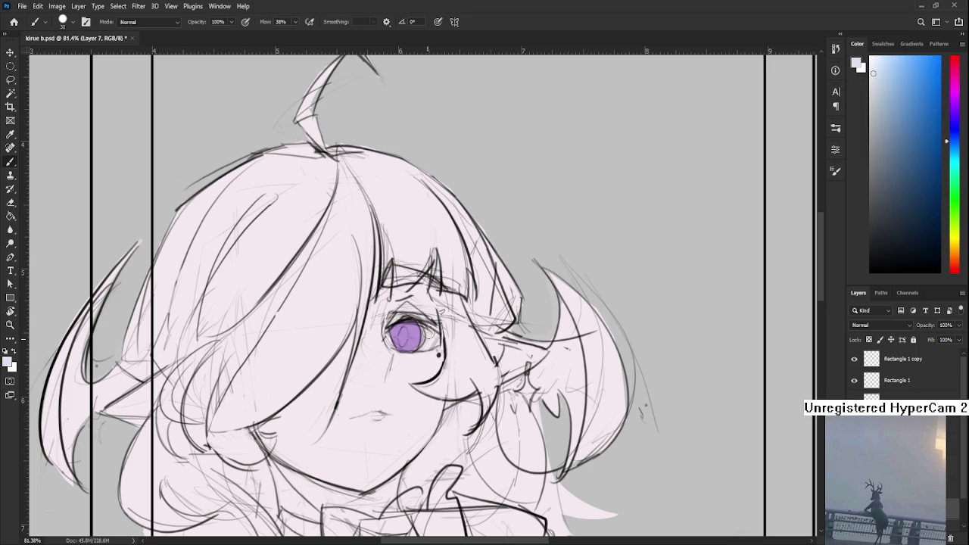
{"action": "left_click_drag", "start_coordinate": [438, 344], "coordinate": [471, 322]}
- Try a magenta hue, then set the colour back to blue
{"action": "scroll", "coordinate": [470, 322], "scroll_direction": "down", "scroll_amount": 1}
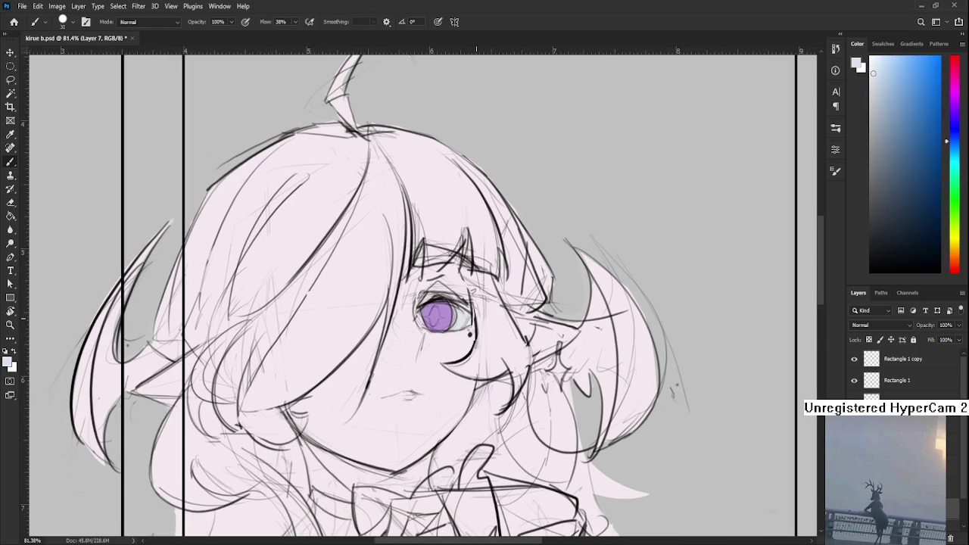
{"action": "scroll", "coordinate": [471, 318], "scroll_direction": "down", "scroll_amount": 1}
{"action": "scroll", "coordinate": [470, 314], "scroll_direction": "down", "scroll_amount": 1}
{"action": "scroll", "coordinate": [471, 311], "scroll_direction": "down", "scroll_amount": 1}
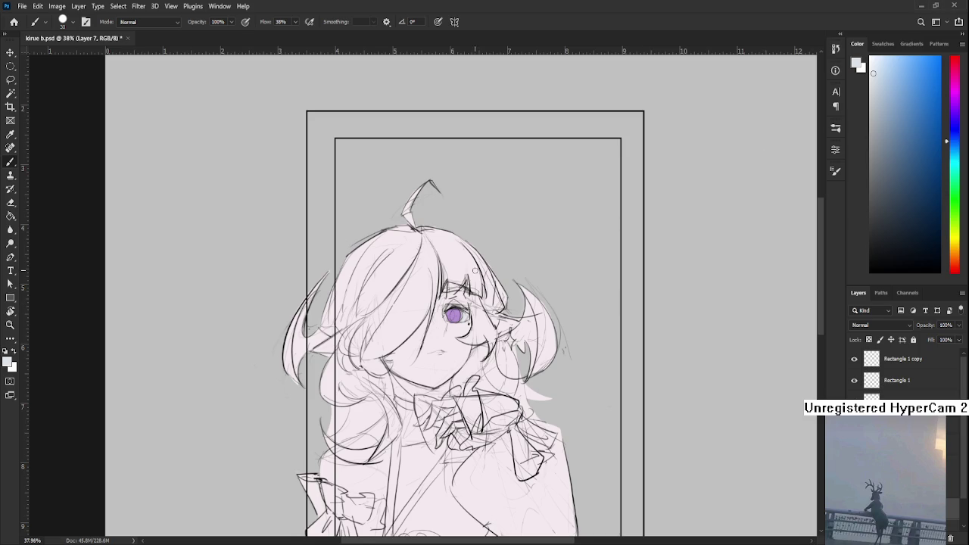
{"action": "scroll", "coordinate": [474, 270], "scroll_direction": "up", "scroll_amount": 1}
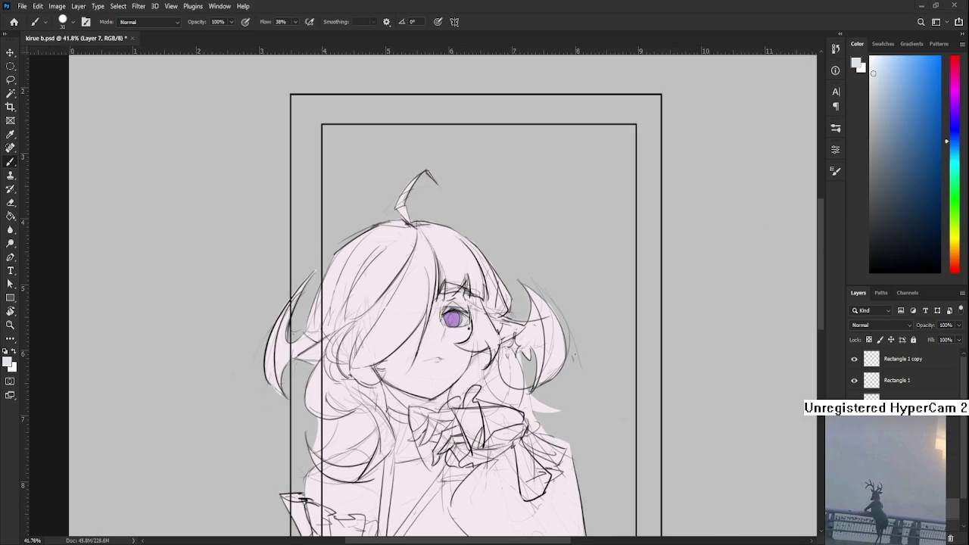
{"action": "mouse_move", "coordinate": [957, 133]}
{"action": "left_mouse_down"}
{"action": "mouse_move", "coordinate": [957, 84]}
{"action": "mouse_move", "coordinate": [965, 267]}
{"action": "left_mouse_up"}
{"action": "left_click", "coordinate": [959, 136]}
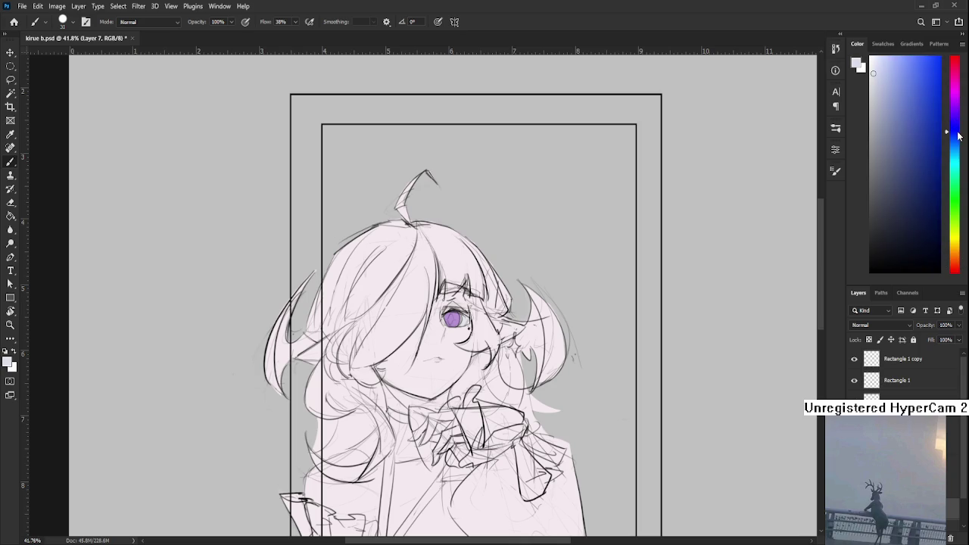
- Tint the hair left of the eye pale blue after two undone strokes
{"action": "left_click_drag", "start_coordinate": [958, 136], "coordinate": [959, 142]}
{"action": "left_click_drag", "start_coordinate": [883, 96], "coordinate": [888, 101]}
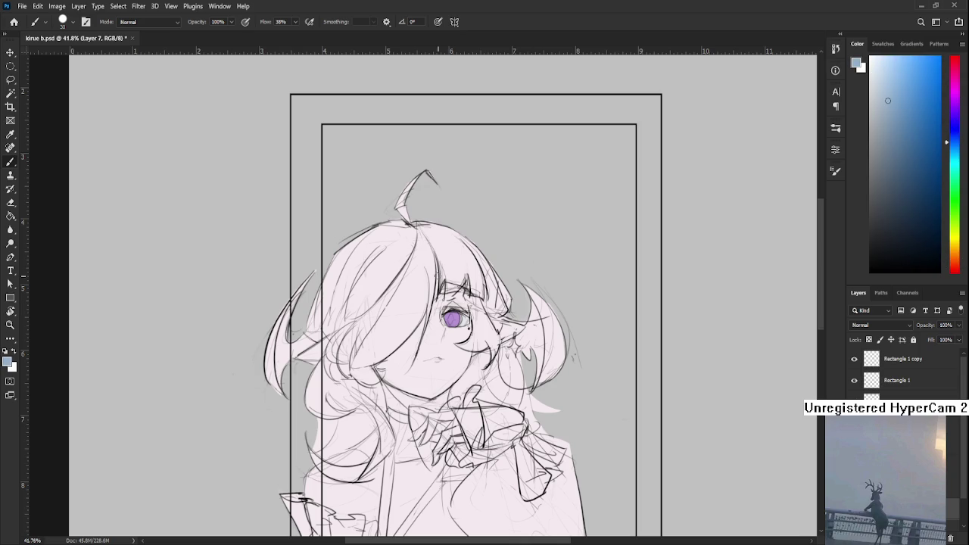
{"action": "left_click_drag", "start_coordinate": [432, 253], "coordinate": [398, 322]}
{"action": "key", "text": "ctrl+z"}
{"action": "mouse_move", "coordinate": [390, 257]}
{"action": "left_mouse_down"}
{"action": "mouse_move", "coordinate": [383, 295]}
{"action": "mouse_move", "coordinate": [399, 318]}
{"action": "left_mouse_up"}
{"action": "key", "text": "ctrl+z"}
{"action": "left_click", "coordinate": [877, 80]}
{"action": "left_click_drag", "start_coordinate": [399, 282], "coordinate": [391, 326]}
{"action": "mouse_move", "coordinate": [415, 264]}
{"action": "left_mouse_down"}
{"action": "mouse_move", "coordinate": [358, 310]}
{"action": "mouse_move", "coordinate": [351, 273]}
{"action": "left_mouse_up"}
- Lock transparent pixels and strengthen the pale blue on both sides of the hair
{"action": "scroll", "coordinate": [400, 301], "scroll_direction": "down", "scroll_amount": 2}
{"action": "left_click", "coordinate": [868, 340]}
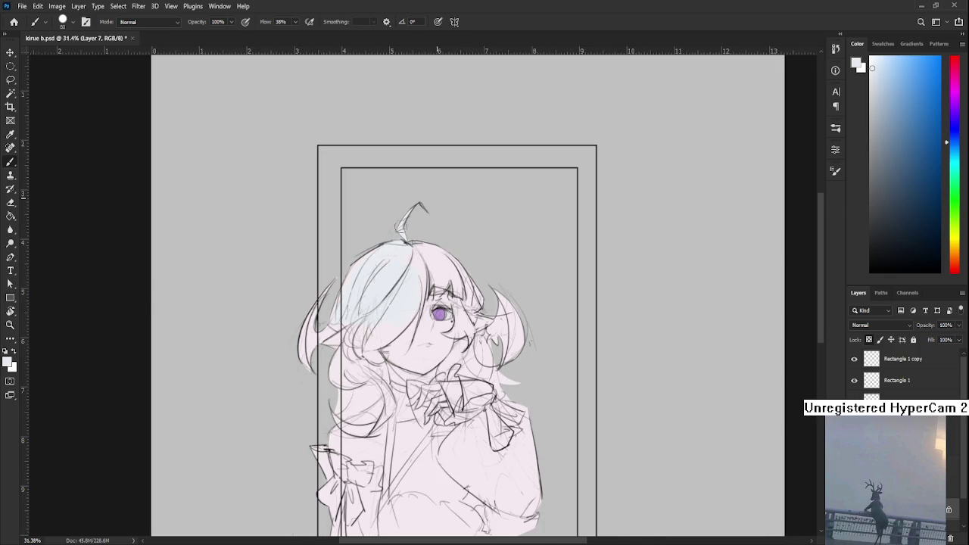
{"action": "mouse_move", "coordinate": [360, 294]}
{"action": "left_mouse_down"}
{"action": "mouse_move", "coordinate": [349, 329]}
{"action": "mouse_move", "coordinate": [379, 360]}
{"action": "left_mouse_up"}
{"action": "left_click_drag", "start_coordinate": [505, 384], "coordinate": [494, 340]}
- Sample the face's skin pink and fill the small pointed ear with it
{"action": "left_click", "coordinate": [455, 334], "text": "alt"}
{"action": "left_click_drag", "start_coordinate": [471, 321], "coordinate": [484, 324]}
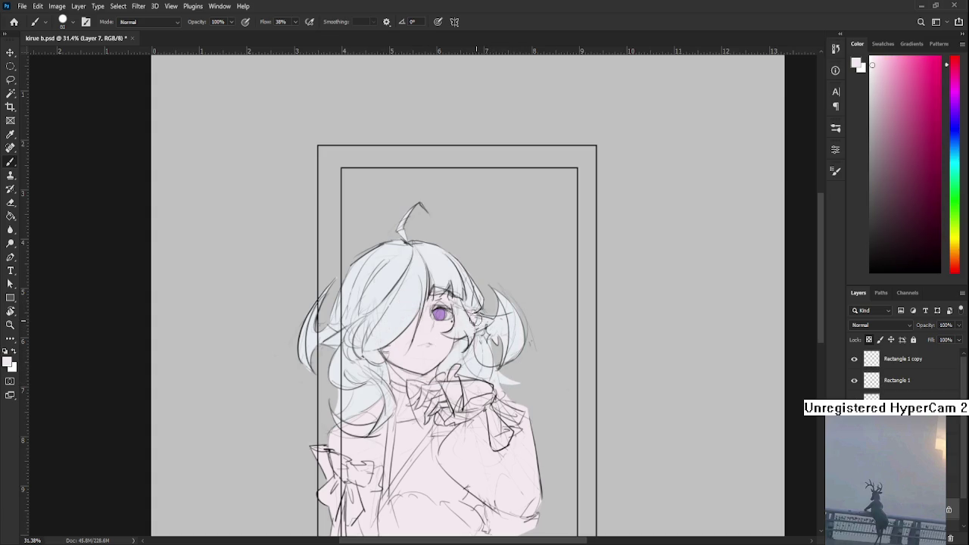
{"action": "left_click_drag", "start_coordinate": [333, 339], "coordinate": [331, 341]}
{"action": "scroll", "coordinate": [331, 341], "scroll_direction": "down", "scroll_amount": 1}
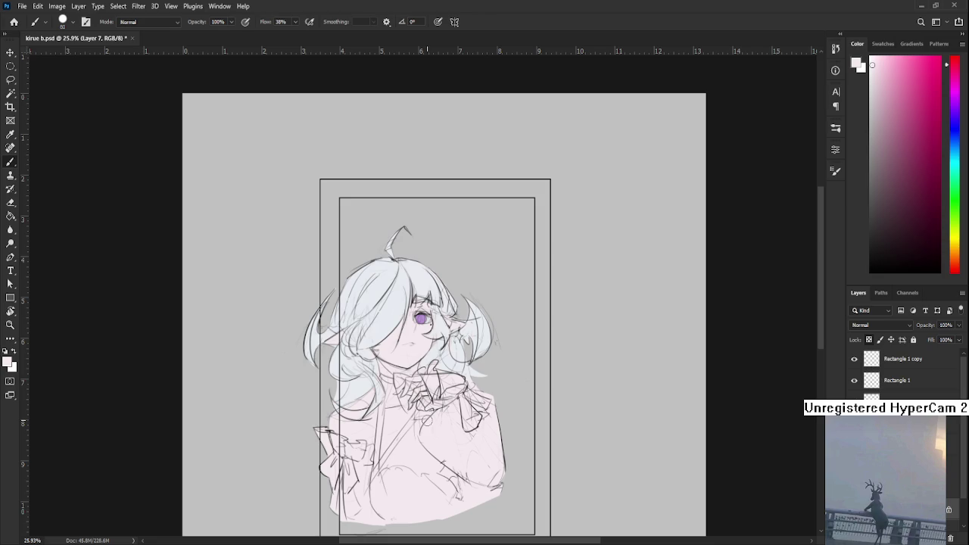
{"action": "scroll", "coordinate": [426, 420], "scroll_direction": "up", "scroll_amount": 3, "text": "alt"}
{"action": "scroll", "coordinate": [425, 419], "scroll_direction": "up", "scroll_amount": 2, "text": "alt"}
{"action": "scroll", "coordinate": [393, 393], "scroll_direction": "down", "scroll_amount": 3, "text": "alt"}
{"action": "scroll", "coordinate": [394, 393], "scroll_direction": "up", "scroll_amount": 3, "text": "alt"}
{"action": "scroll", "coordinate": [394, 392], "scroll_direction": "down", "scroll_amount": 3, "text": "alt"}
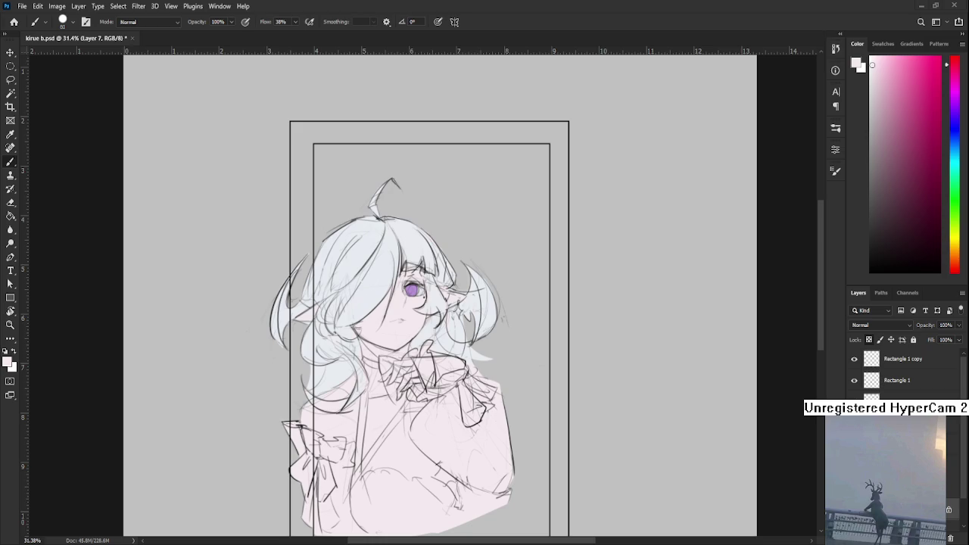
{"action": "scroll", "coordinate": [409, 359], "scroll_direction": "up", "scroll_amount": 1, "text": "alt"}
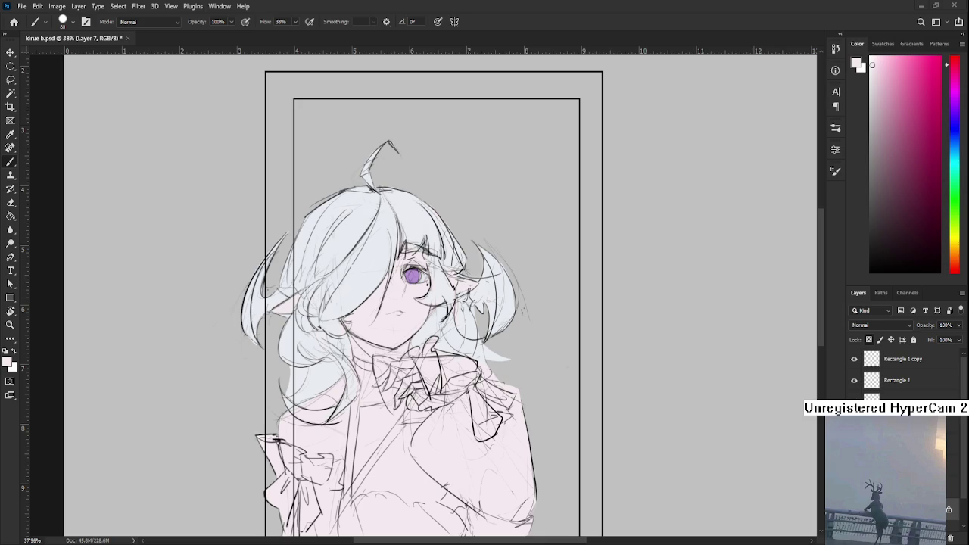
{"action": "left_click_drag", "start_coordinate": [507, 458], "coordinate": [524, 413]}
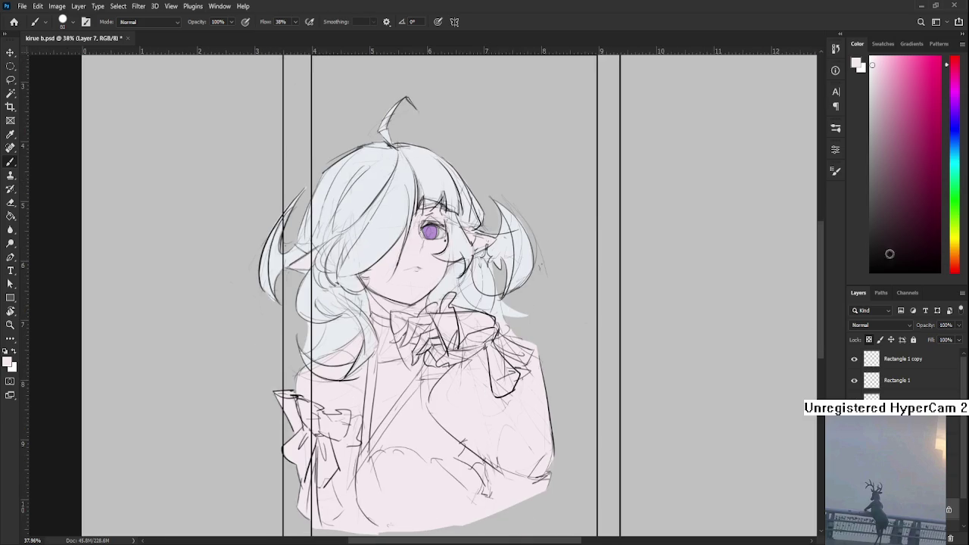
- Paint pale mint green over the lower dress, collar and bow area
{"action": "left_click", "coordinate": [956, 168]}
{"action": "left_click", "coordinate": [875, 71]}
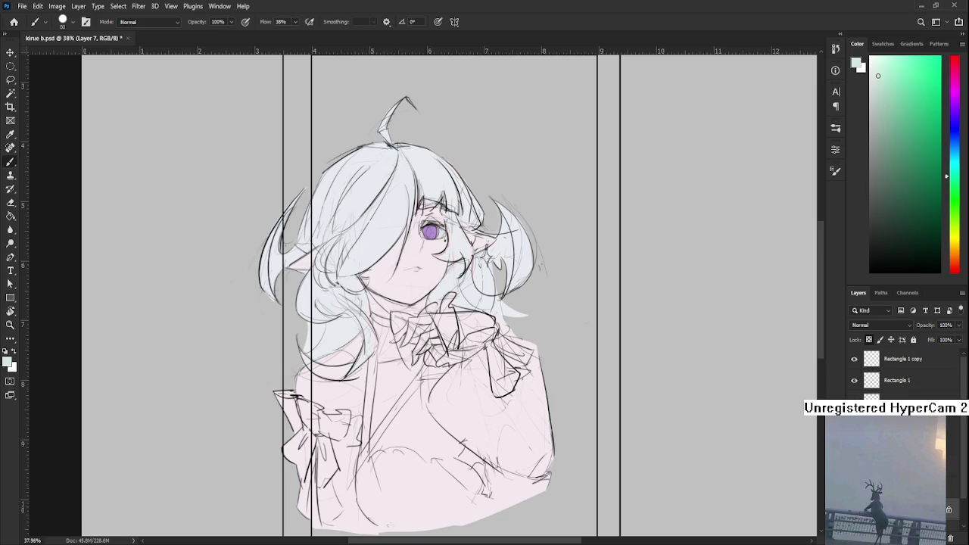
{"action": "mouse_move", "coordinate": [389, 448]}
{"action": "left_mouse_down"}
{"action": "mouse_move", "coordinate": [373, 411]}
{"action": "mouse_move", "coordinate": [360, 450]}
{"action": "mouse_move", "coordinate": [371, 475]}
{"action": "mouse_move", "coordinate": [379, 450]}
{"action": "mouse_move", "coordinate": [363, 433]}
{"action": "mouse_move", "coordinate": [350, 457]}
{"action": "mouse_move", "coordinate": [358, 484]}
{"action": "mouse_move", "coordinate": [415, 483]}
{"action": "mouse_move", "coordinate": [434, 465]}
{"action": "mouse_move", "coordinate": [402, 459]}
{"action": "mouse_move", "coordinate": [413, 469]}
{"action": "mouse_move", "coordinate": [385, 421]}
{"action": "mouse_move", "coordinate": [459, 454]}
{"action": "mouse_move", "coordinate": [462, 472]}
{"action": "mouse_move", "coordinate": [517, 462]}
{"action": "mouse_move", "coordinate": [468, 477]}
{"action": "mouse_move", "coordinate": [471, 487]}
{"action": "left_mouse_up"}
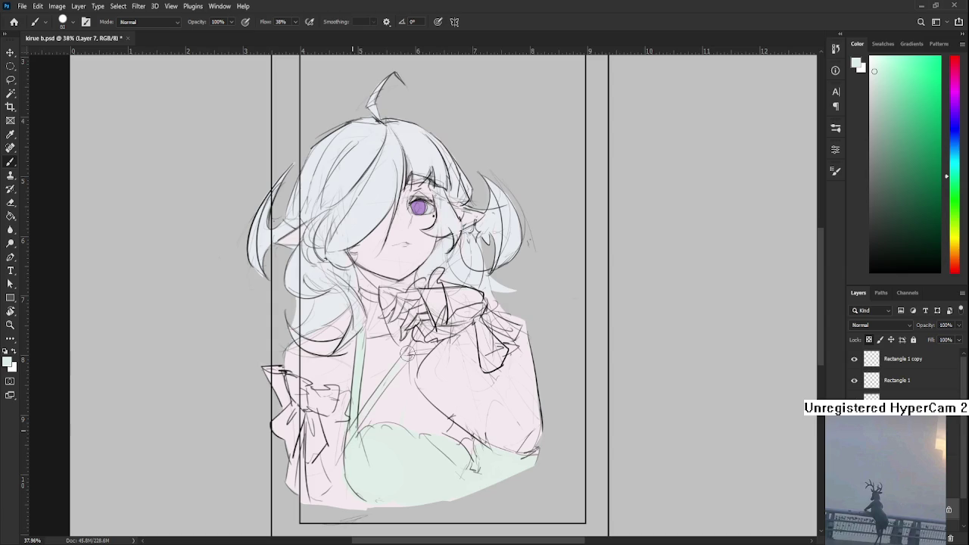
{"action": "mouse_move", "coordinate": [278, 375]}
{"action": "left_mouse_down"}
{"action": "mouse_move", "coordinate": [321, 396]}
{"action": "mouse_move", "coordinate": [347, 502]}
{"action": "mouse_move", "coordinate": [337, 492]}
{"action": "mouse_move", "coordinate": [352, 500]}
{"action": "left_mouse_up"}
- Paint the lower-left bow in the eye's purple and fill the chest pale mint green
{"action": "left_click", "coordinate": [421, 207], "text": "alt"}
{"action": "mouse_move", "coordinate": [275, 409]}
{"action": "left_mouse_down"}
{"action": "mouse_move", "coordinate": [299, 432]}
{"action": "mouse_move", "coordinate": [303, 458]}
{"action": "mouse_move", "coordinate": [311, 424]}
{"action": "mouse_move", "coordinate": [321, 451]}
{"action": "mouse_move", "coordinate": [296, 484]}
{"action": "mouse_move", "coordinate": [306, 496]}
{"action": "mouse_move", "coordinate": [326, 486]}
{"action": "mouse_move", "coordinate": [301, 445]}
{"action": "mouse_move", "coordinate": [303, 506]}
{"action": "left_mouse_up"}
{"action": "left_click", "coordinate": [333, 474], "text": "alt"}
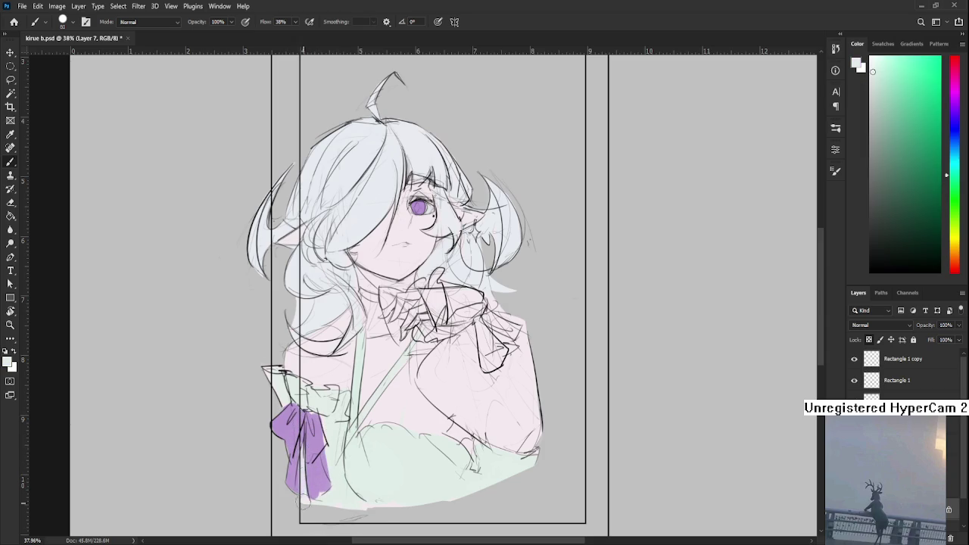
{"action": "left_click_drag", "start_coordinate": [334, 463], "coordinate": [264, 473]}
{"action": "left_click_drag", "start_coordinate": [361, 433], "coordinate": [316, 453]}
{"action": "mouse_move", "coordinate": [310, 416]}
{"action": "left_mouse_down"}
{"action": "mouse_move", "coordinate": [335, 383]}
{"action": "mouse_move", "coordinate": [318, 400]}
{"action": "mouse_move", "coordinate": [352, 421]}
{"action": "mouse_move", "coordinate": [375, 456]}
{"action": "mouse_move", "coordinate": [344, 446]}
{"action": "mouse_move", "coordinate": [411, 450]}
{"action": "mouse_move", "coordinate": [397, 388]}
{"action": "mouse_move", "coordinate": [415, 382]}
{"action": "mouse_move", "coordinate": [360, 388]}
{"action": "mouse_move", "coordinate": [390, 368]}
{"action": "mouse_move", "coordinate": [371, 360]}
{"action": "left_mouse_up"}
{"action": "scroll", "coordinate": [394, 375], "scroll_direction": "up", "scroll_amount": 1}
{"action": "scroll", "coordinate": [394, 374], "scroll_direction": "left", "scroll_amount": 1}
{"action": "scroll", "coordinate": [333, 415], "scroll_direction": "left", "scroll_amount": 3}
{"action": "scroll", "coordinate": [333, 415], "scroll_direction": "down", "scroll_amount": 2}
{"action": "scroll", "coordinate": [334, 415], "scroll_direction": "down", "scroll_amount": 1}
- Paint the sleeve bow in the same purple, then sample the pale green again
{"action": "left_click", "coordinate": [328, 413], "text": "alt"}
{"action": "scroll", "coordinate": [333, 415], "scroll_direction": "right", "scroll_amount": 3}
{"action": "scroll", "coordinate": [333, 415], "scroll_direction": "up", "scroll_amount": 1}
{"action": "mouse_move", "coordinate": [421, 336]}
{"action": "left_mouse_down"}
{"action": "mouse_move", "coordinate": [415, 395]}
{"action": "mouse_move", "coordinate": [453, 356]}
{"action": "left_mouse_up"}
{"action": "left_click", "coordinate": [400, 394], "text": "alt"}
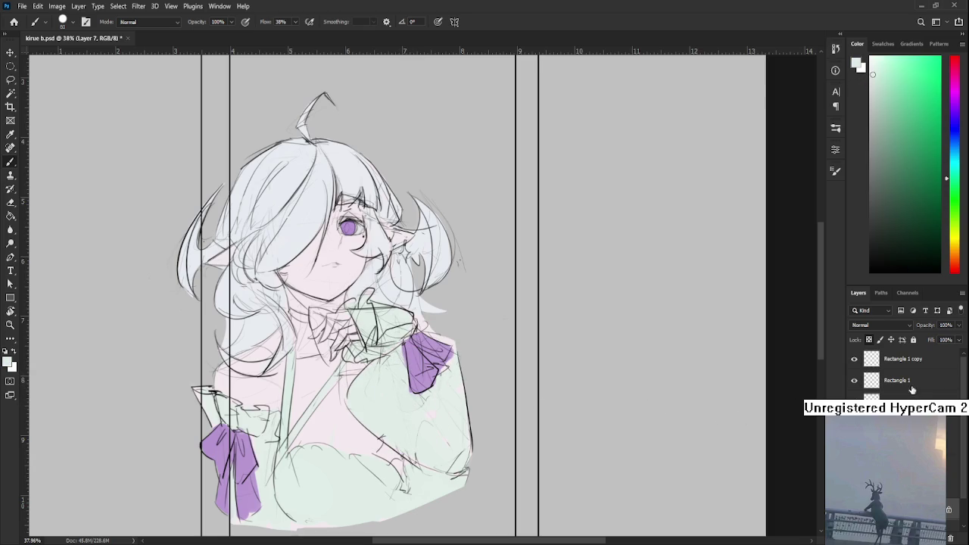
- Add a Hue/Saturation layer above Rectangle 1 copy for a greyscale check, then hide it
{"action": "left_click", "coordinate": [909, 367]}
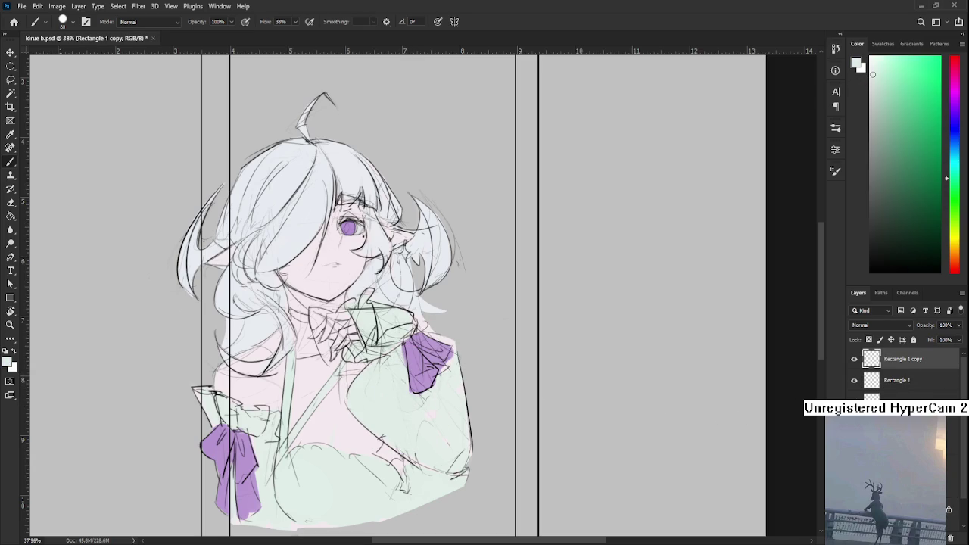
{"action": "left_click", "coordinate": [836, 150]}
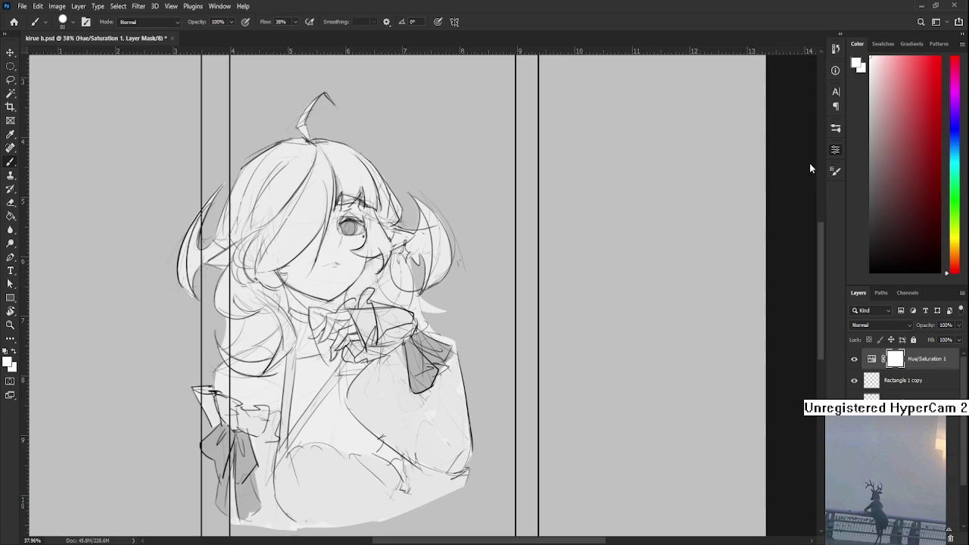
{"action": "scroll", "coordinate": [523, 284], "scroll_direction": "down", "scroll_amount": 2}
{"action": "left_click", "coordinate": [854, 359]}
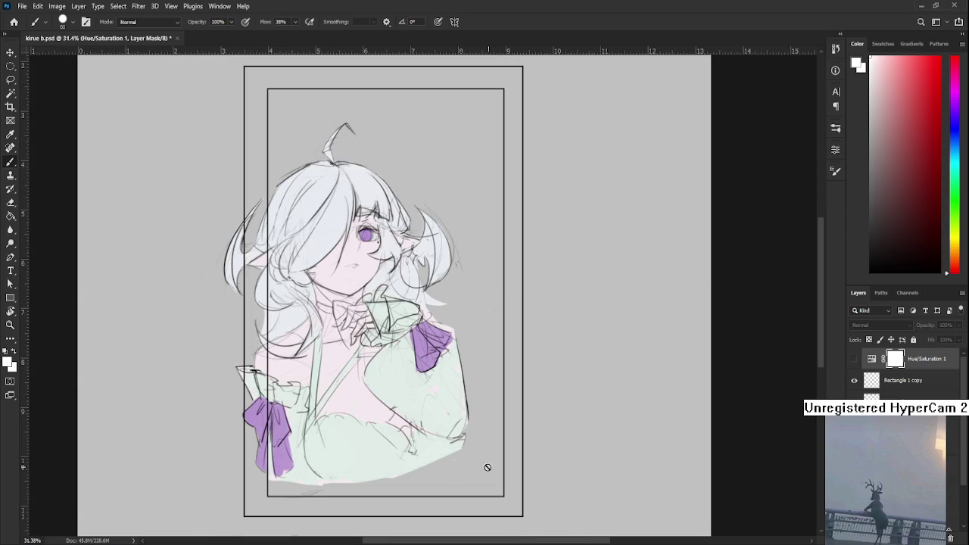
{"action": "scroll", "coordinate": [386, 388], "scroll_direction": "down", "scroll_amount": 2}
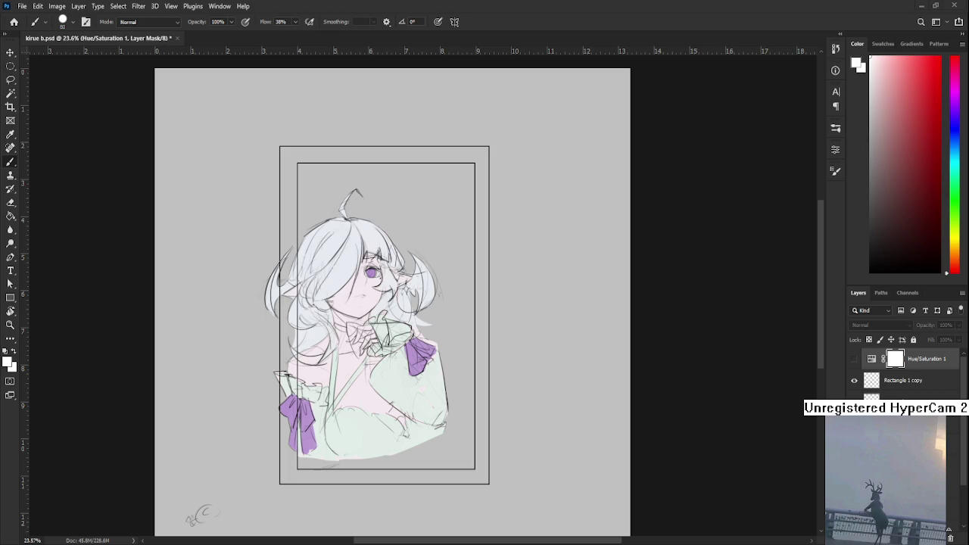
{"action": "scroll", "coordinate": [470, 261], "scroll_direction": "down", "scroll_amount": 3}
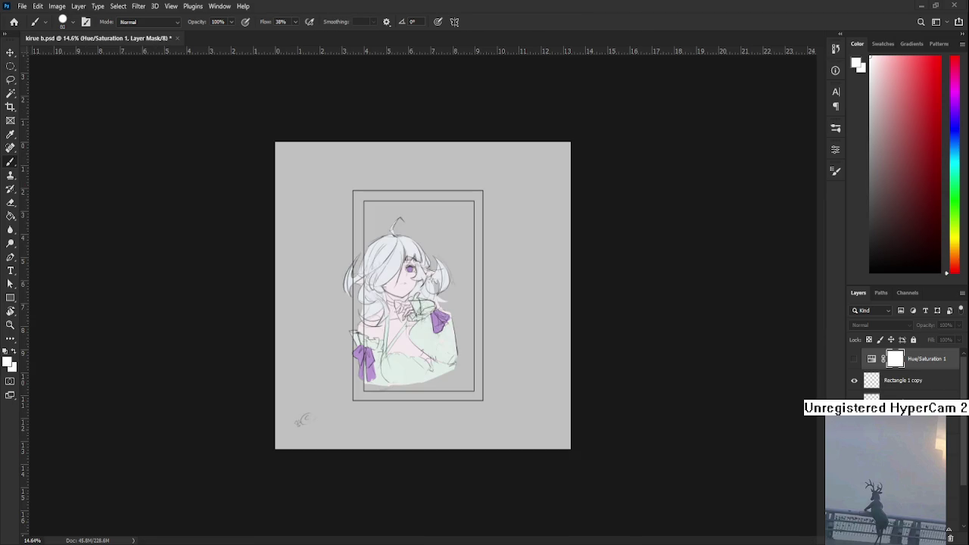
{"action": "scroll", "coordinate": [402, 295], "scroll_direction": "up", "scroll_amount": 2}
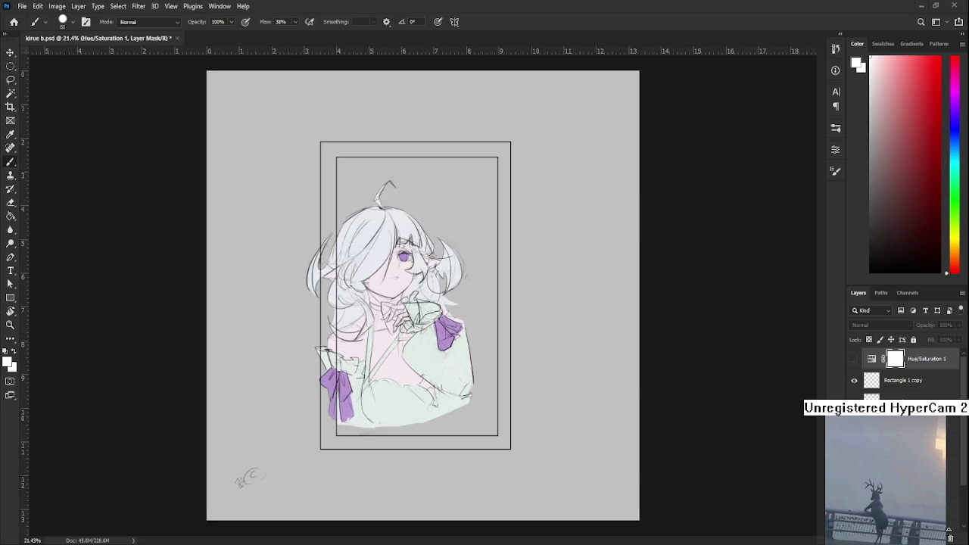
{"action": "scroll", "coordinate": [402, 295], "scroll_direction": "up", "scroll_amount": 2}
{"action": "scroll", "coordinate": [402, 294], "scroll_direction": "up", "scroll_amount": 2}
{"action": "scroll", "coordinate": [402, 294], "scroll_direction": "up", "scroll_amount": 2}
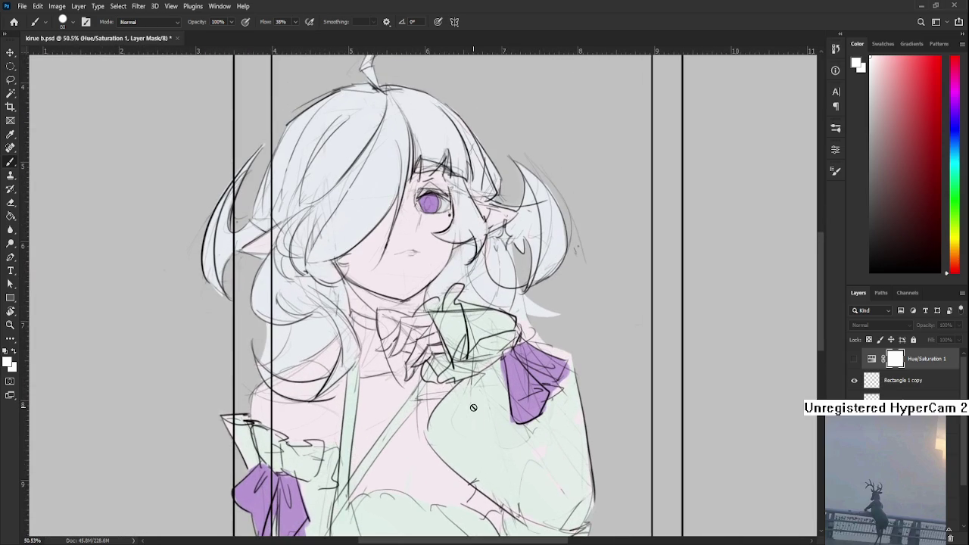
- Select Layer 7 and shrink the brush to size 45
{"action": "scroll", "coordinate": [937, 393], "scroll_direction": "down", "scroll_amount": 2}
{"action": "left_click", "coordinate": [909, 456]}
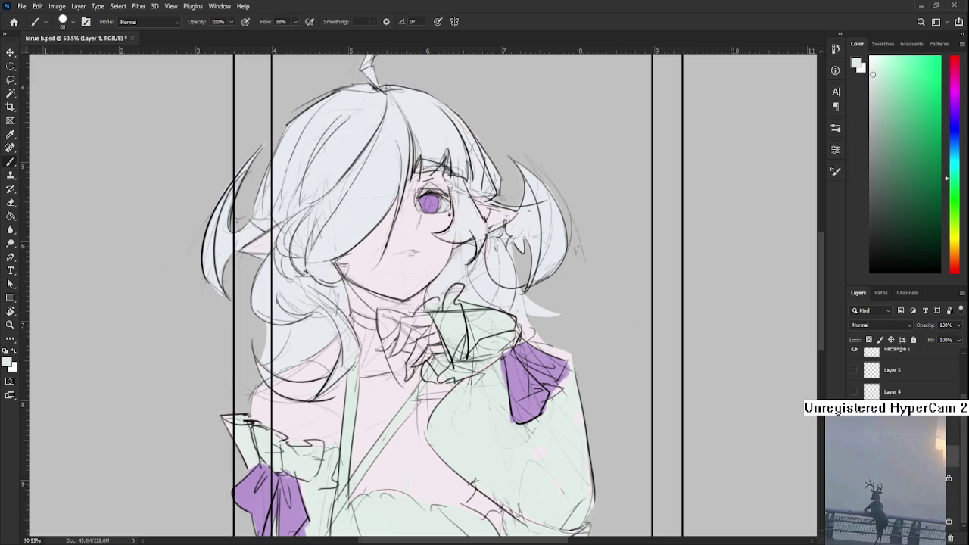
{"action": "left_click", "coordinate": [901, 478]}
{"action": "key", "text": "bracketleft"}
{"action": "key", "text": "bracketleft"}
{"action": "key", "text": "bracketleft"}
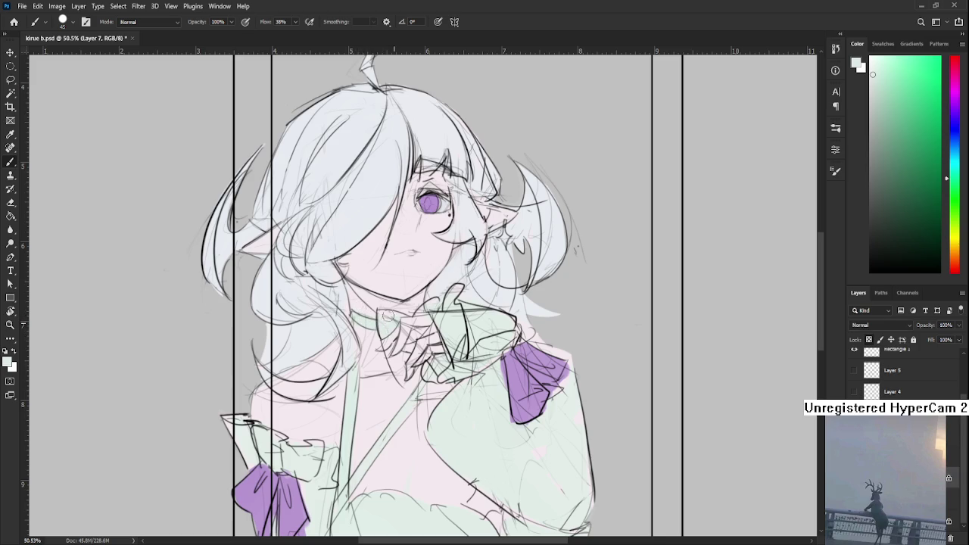
- Recentre the drawing and pick a muted olive yellow-green colour
{"action": "left_click_drag", "start_coordinate": [430, 303], "coordinate": [409, 331]}
{"action": "mouse_move", "coordinate": [408, 416]}
{"action": "left_mouse_down"}
{"action": "mouse_move", "coordinate": [404, 362]}
{"action": "mouse_move", "coordinate": [446, 413]}
{"action": "left_mouse_up"}
{"action": "scroll", "coordinate": [426, 359], "scroll_direction": "down", "scroll_amount": 2}
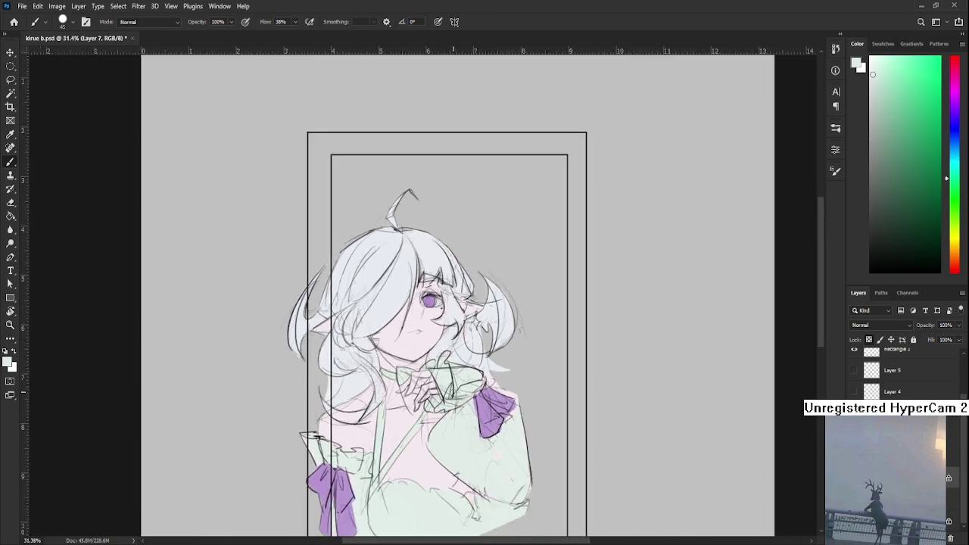
{"action": "scroll", "coordinate": [427, 359], "scroll_direction": "down", "scroll_amount": 2}
{"action": "scroll", "coordinate": [426, 359], "scroll_direction": "up", "scroll_amount": 5}
{"action": "left_click_drag", "start_coordinate": [425, 353], "coordinate": [429, 409]}
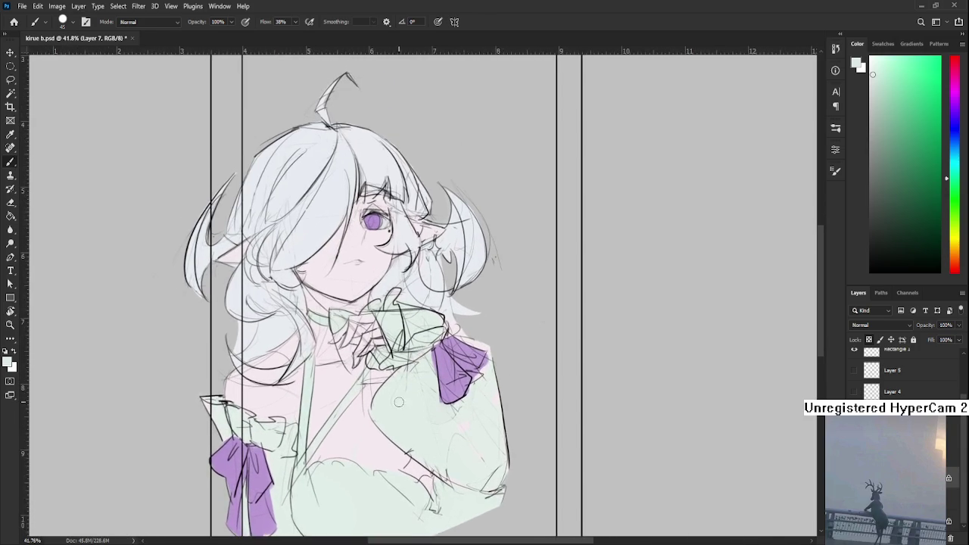
{"action": "scroll", "coordinate": [384, 391], "scroll_direction": "up", "scroll_amount": 1}
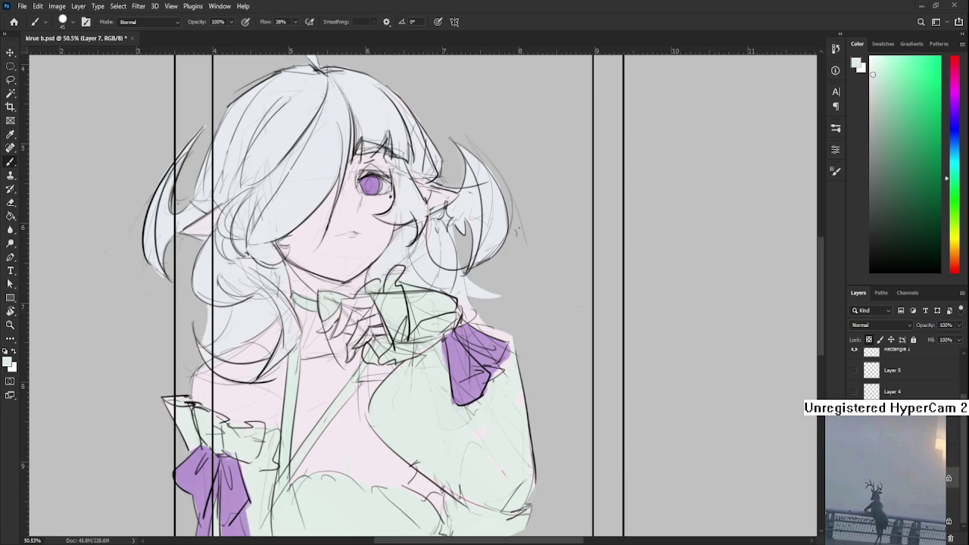
{"action": "scroll", "coordinate": [417, 413], "scroll_direction": "down", "scroll_amount": 1}
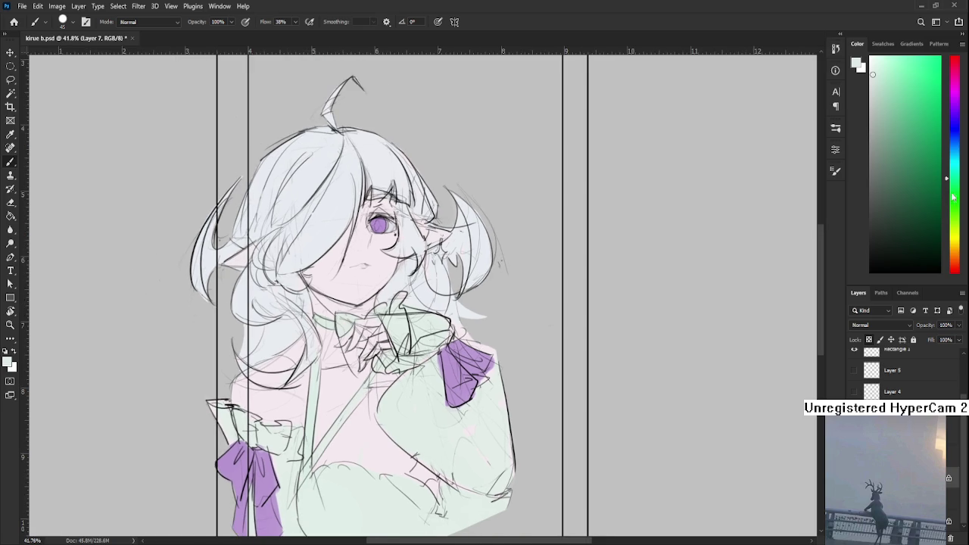
{"action": "left_click_drag", "start_coordinate": [957, 203], "coordinate": [956, 226]}
{"action": "left_click", "coordinate": [891, 134]}
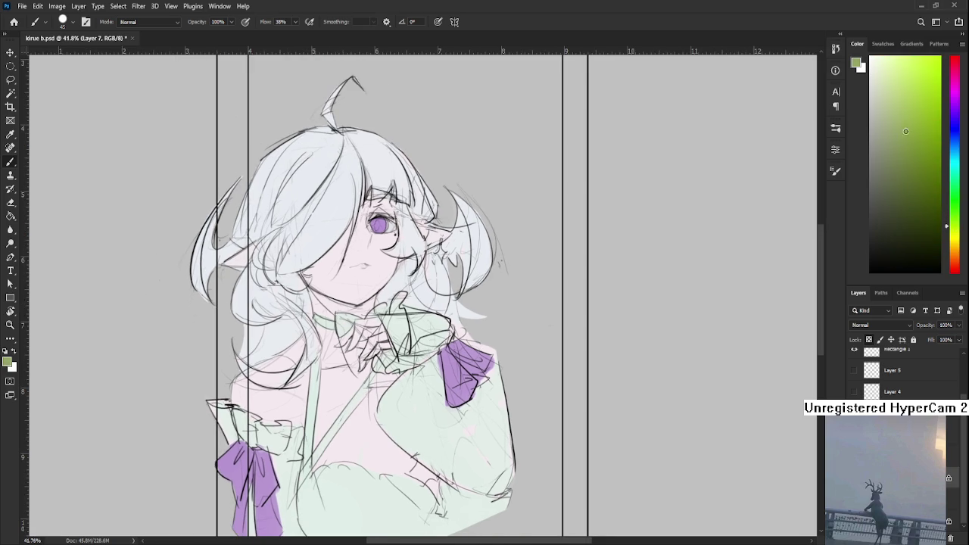
- Paint an olive accent stroke on the chest strap, retrying with a yellower hue
{"action": "left_click_drag", "start_coordinate": [371, 388], "coordinate": [373, 415]}
{"action": "scroll", "coordinate": [357, 300], "scroll_direction": "down", "scroll_amount": 1}
{"action": "scroll", "coordinate": [360, 341], "scroll_direction": "up", "scroll_amount": 1}
{"action": "scroll", "coordinate": [361, 343], "scroll_direction": "up", "scroll_amount": 1}
{"action": "key", "text": "ctrl+z"}
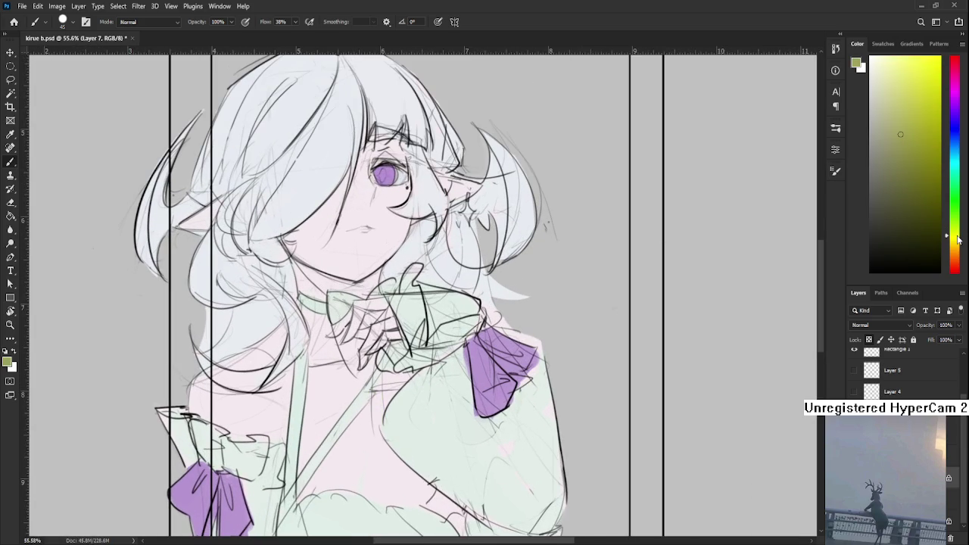
{"action": "left_click_drag", "start_coordinate": [959, 231], "coordinate": [960, 244]}
{"action": "left_click_drag", "start_coordinate": [376, 388], "coordinate": [380, 429]}
{"action": "left_click_drag", "start_coordinate": [376, 388], "coordinate": [376, 433]}
{"action": "key", "text": "ctrl+z"}
{"action": "left_click_drag", "start_coordinate": [376, 392], "coordinate": [377, 429]}
{"action": "scroll", "coordinate": [385, 380], "scroll_direction": "down", "scroll_amount": 3}
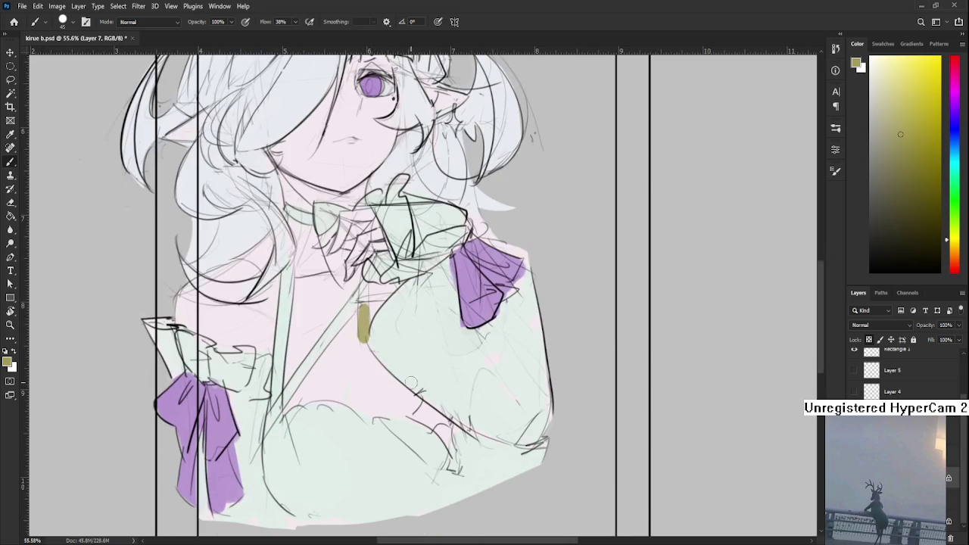
{"action": "scroll", "coordinate": [388, 363], "scroll_direction": "up", "scroll_amount": 1}
{"action": "scroll", "coordinate": [389, 356], "scroll_direction": "up", "scroll_amount": 1}
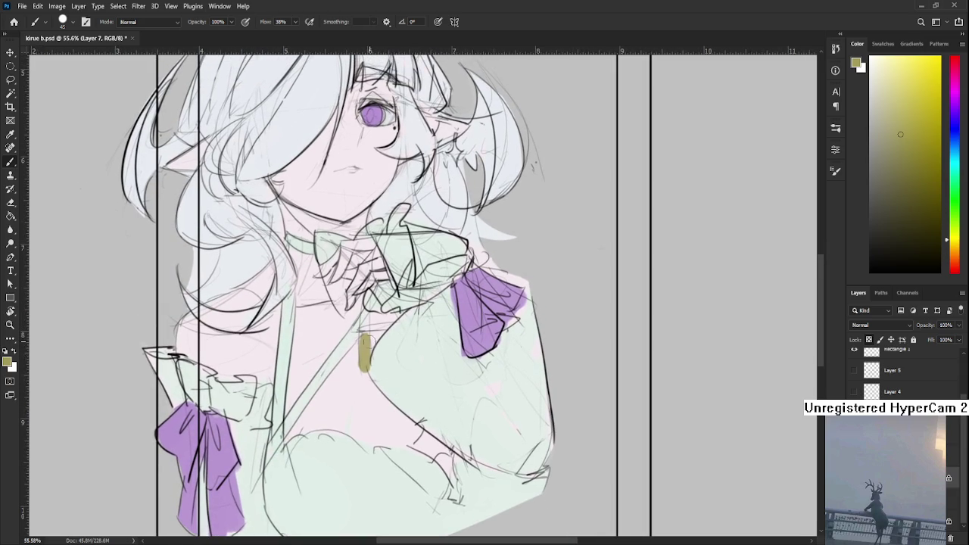
- Rework the chest accent, then paint an olive patch on the lower sleeve
{"action": "key", "text": "ctrl+z"}
{"action": "left_click_drag", "start_coordinate": [368, 337], "coordinate": [356, 362]}
{"action": "key", "text": "ctrl+z"}
{"action": "mouse_move", "coordinate": [372, 317]}
{"action": "left_mouse_down"}
{"action": "mouse_move", "coordinate": [356, 362]}
{"action": "mouse_move", "coordinate": [354, 348]}
{"action": "mouse_move", "coordinate": [370, 344]}
{"action": "left_mouse_up"}
{"action": "key", "text": "ctrl+z"}
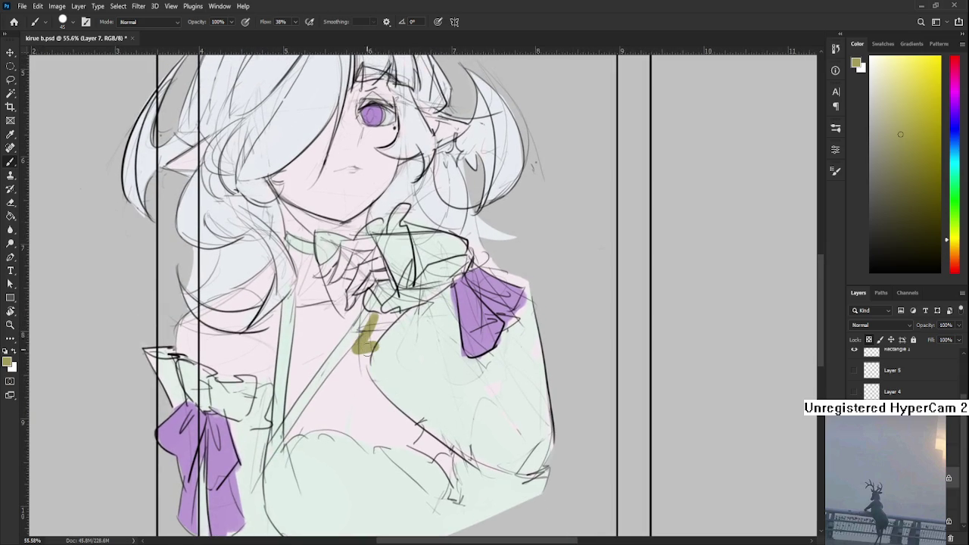
{"action": "left_click", "coordinate": [364, 350], "text": "alt"}
{"action": "scroll", "coordinate": [378, 364], "scroll_direction": "down", "scroll_amount": 2}
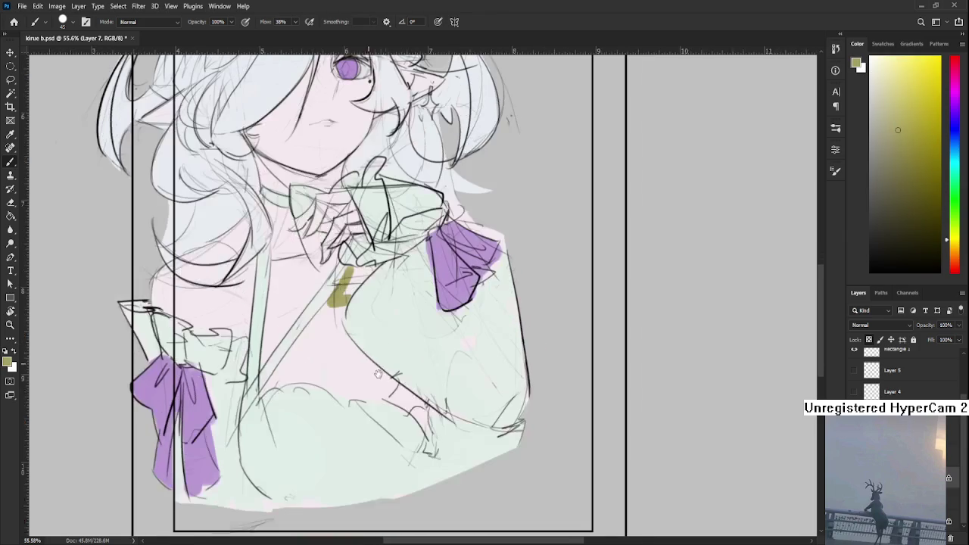
{"action": "mouse_move", "coordinate": [399, 386]}
{"action": "left_mouse_down"}
{"action": "mouse_move", "coordinate": [421, 415]}
{"action": "mouse_move", "coordinate": [421, 406]}
{"action": "mouse_move", "coordinate": [432, 444]}
{"action": "left_mouse_up"}
- Recentre on the character and cover the sleeve bow's left edge with mint green
{"action": "mouse_move", "coordinate": [178, 132]}
{"action": "left_mouse_down"}
{"action": "mouse_move", "coordinate": [350, 293]}
{"action": "mouse_move", "coordinate": [342, 285]}
{"action": "left_mouse_up"}
{"action": "scroll", "coordinate": [345, 295], "scroll_direction": "down", "scroll_amount": 1}
{"action": "scroll", "coordinate": [345, 295], "scroll_direction": "down", "scroll_amount": 4}
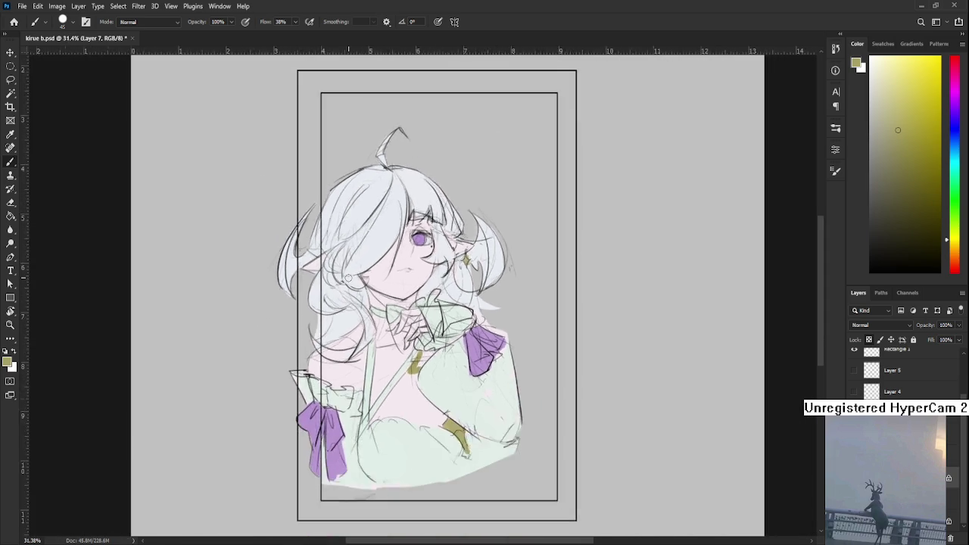
{"action": "scroll", "coordinate": [345, 295], "scroll_direction": "down", "scroll_amount": 2}
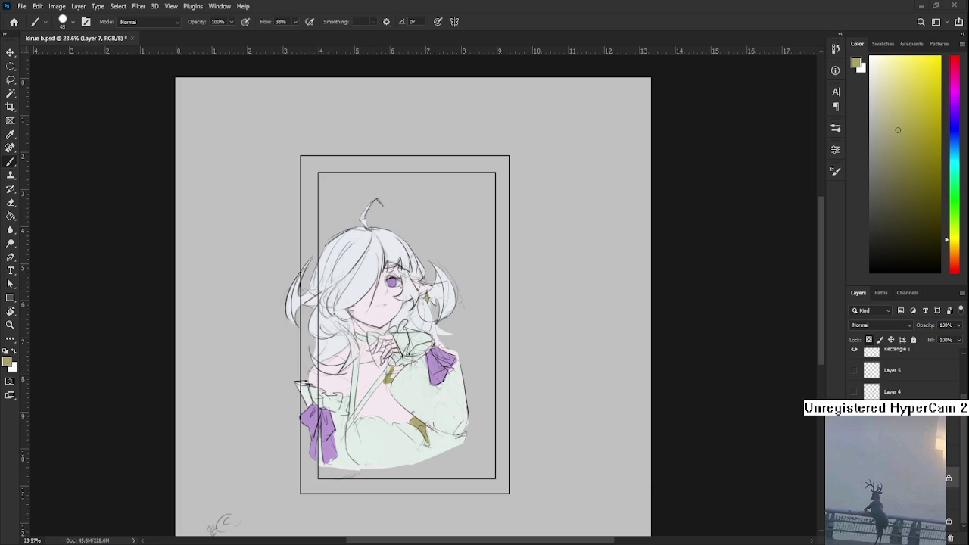
{"action": "scroll", "coordinate": [432, 380], "scroll_direction": "up", "scroll_amount": 2}
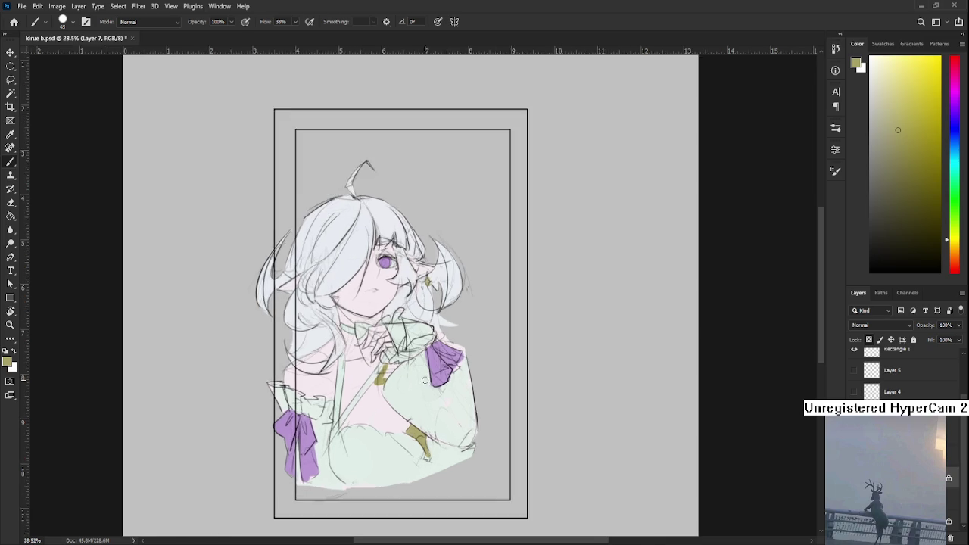
{"action": "scroll", "coordinate": [432, 380], "scroll_direction": "up", "scroll_amount": 2}
{"action": "mouse_move", "coordinate": [409, 386]}
{"action": "left_mouse_down"}
{"action": "mouse_move", "coordinate": [467, 418]}
{"action": "mouse_move", "coordinate": [485, 406]}
{"action": "mouse_move", "coordinate": [444, 422]}
{"action": "left_mouse_up"}
{"action": "scroll", "coordinate": [468, 418], "scroll_direction": "up", "scroll_amount": 1}
{"action": "scroll", "coordinate": [485, 405], "scroll_direction": "up", "scroll_amount": 1}
{"action": "left_click", "coordinate": [389, 410], "text": "alt"}
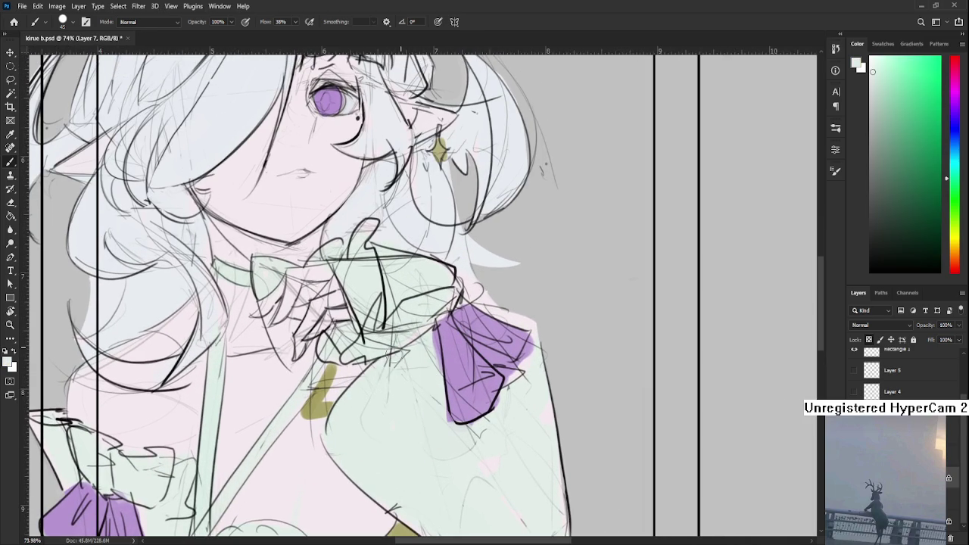
{"action": "left_click_drag", "start_coordinate": [430, 366], "coordinate": [436, 377]}
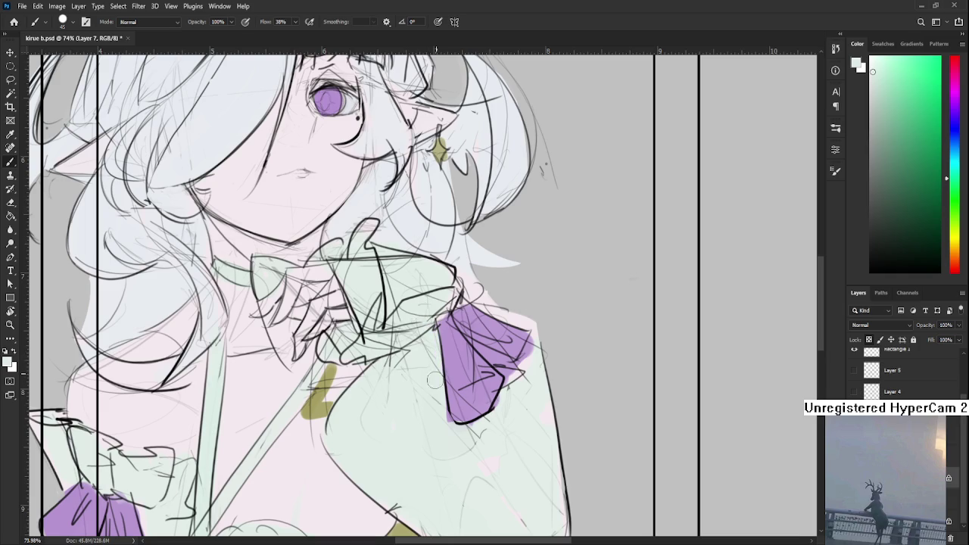